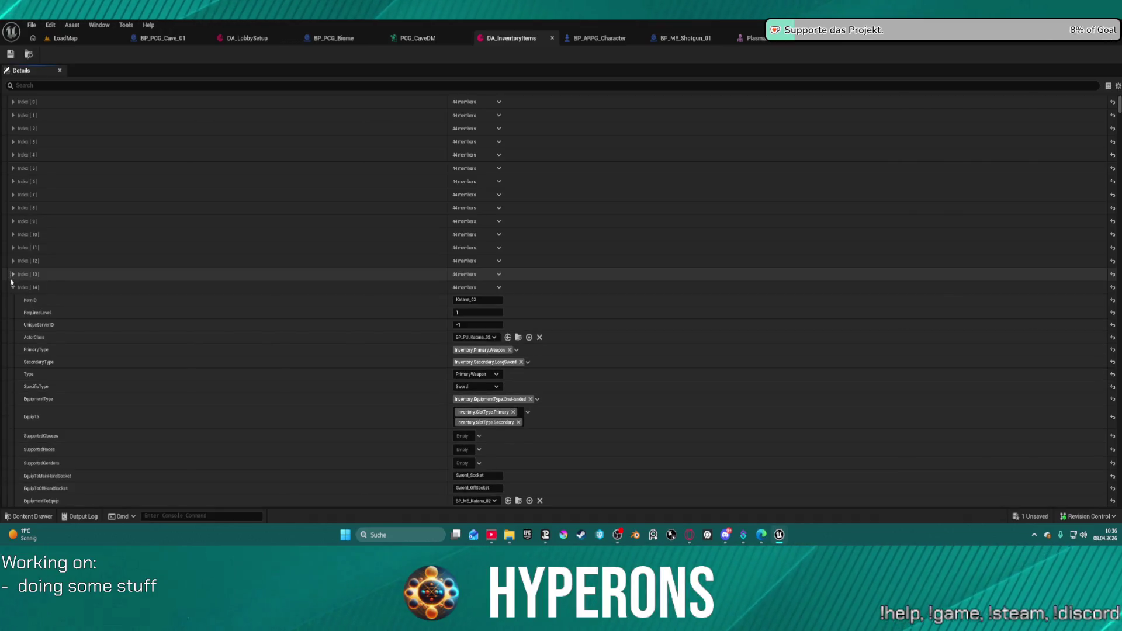
Step: Browse item entries Index[12] to Index[17], viewing SRifle_Plasma_01 and 2H_Sword_02 before collapsing them
click(13, 287)
click(11, 261)
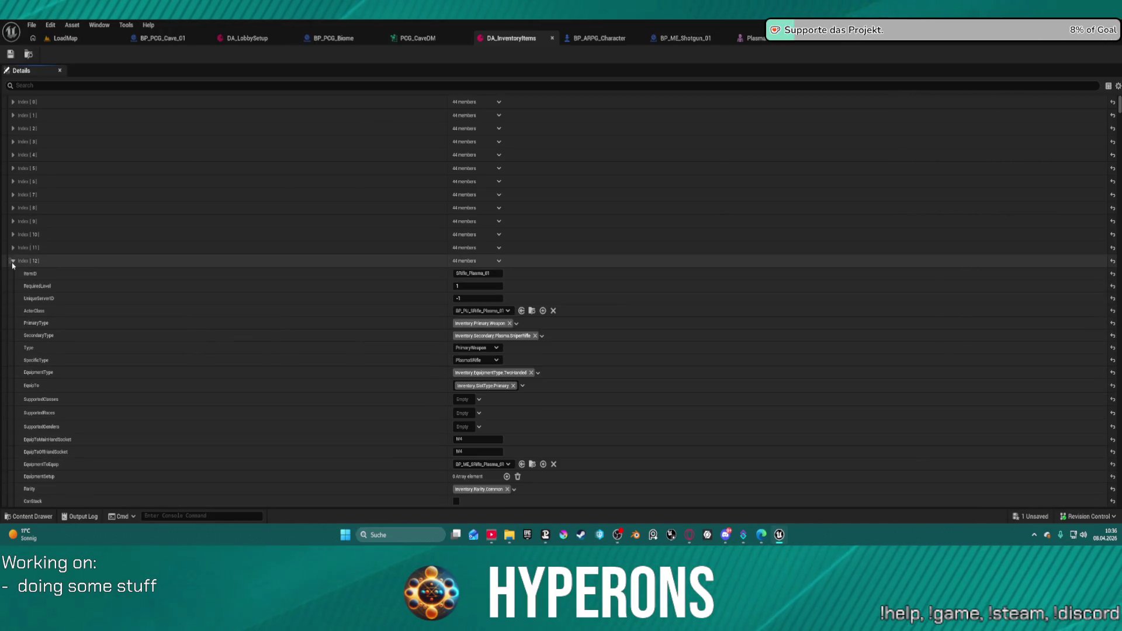
click(12, 262)
click(13, 261)
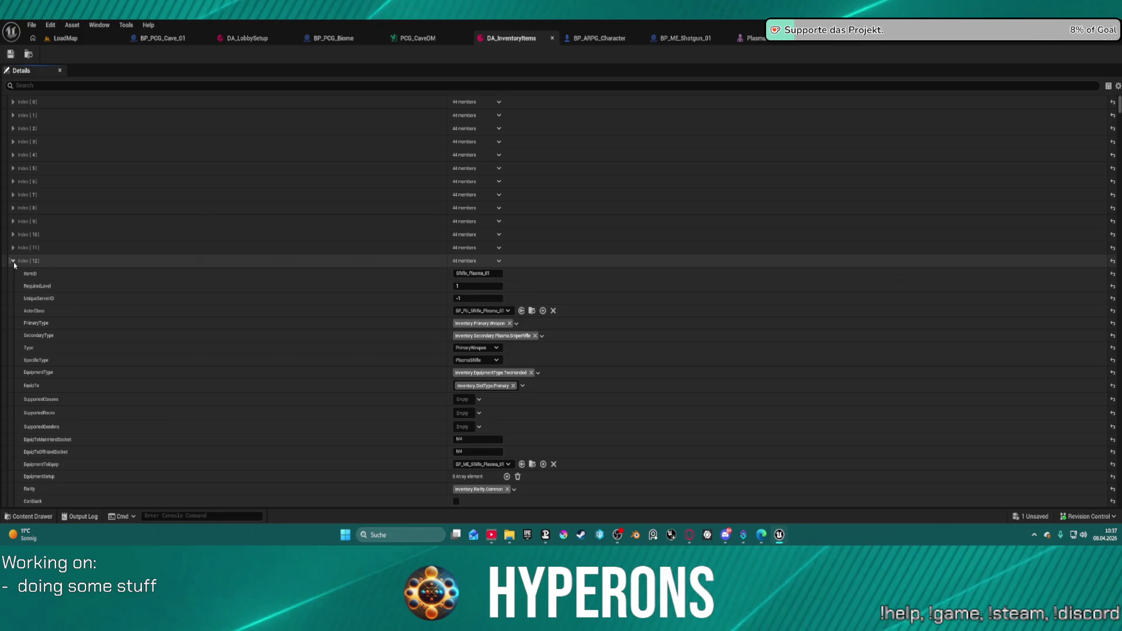
double_click(13, 261)
click(12, 261)
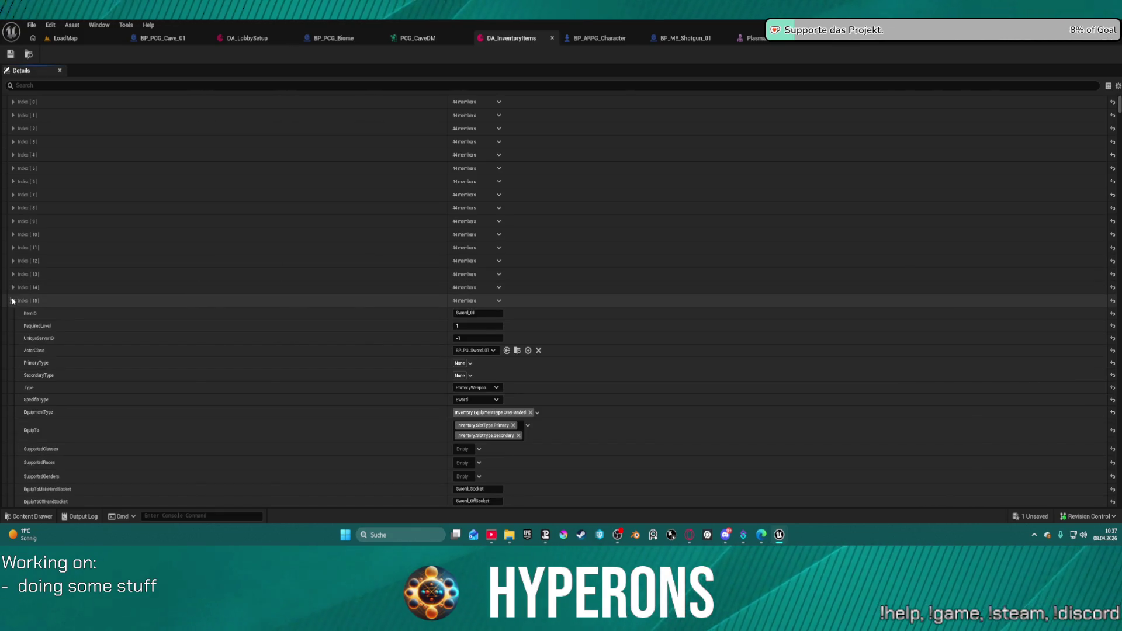
click(13, 300)
click(13, 314)
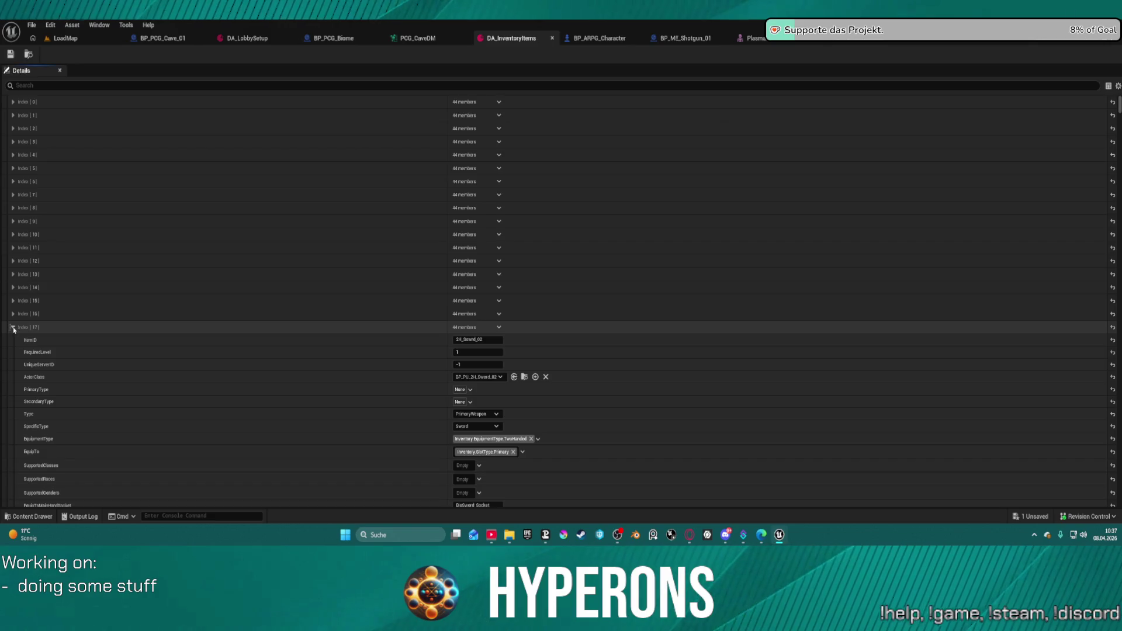
click(12, 327)
Step: Step past 2H_Sword_04 and Index[20], then expand Index[21] to show Shotgun_01's properties
click(13, 340)
click(12, 340)
click(12, 353)
click(12, 354)
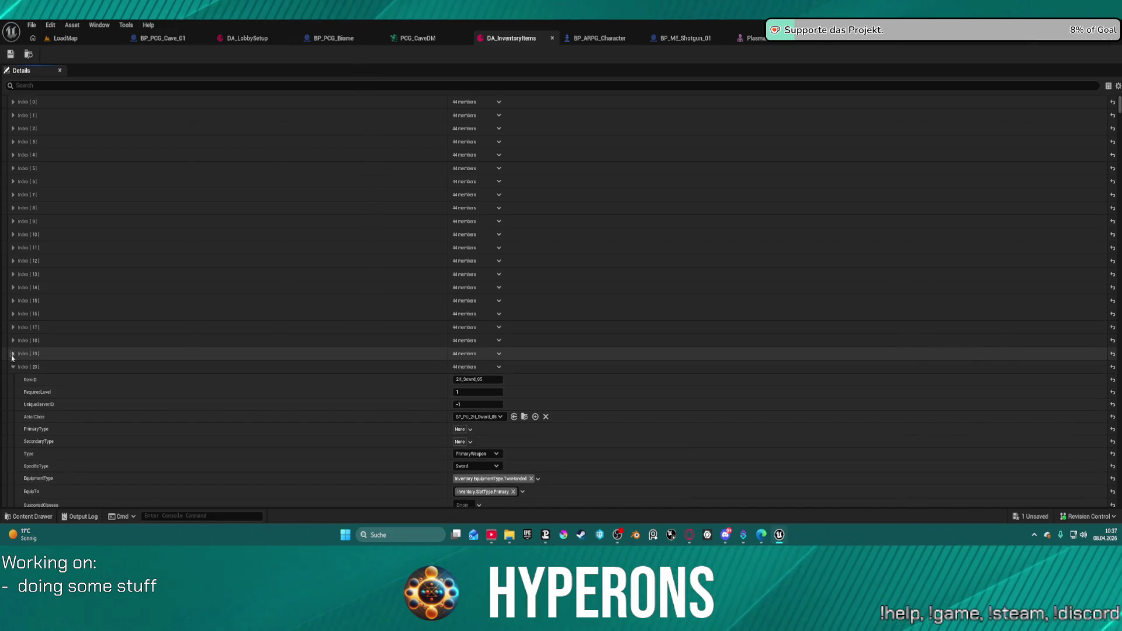
click(12, 367)
click(12, 367)
click(14, 379)
Step: Change Shotgun_01's EquipToMainHandSocket and EquipToOffHandSocket from M4 to Overlay_Rifle
scroll(341, 375, down, 10)
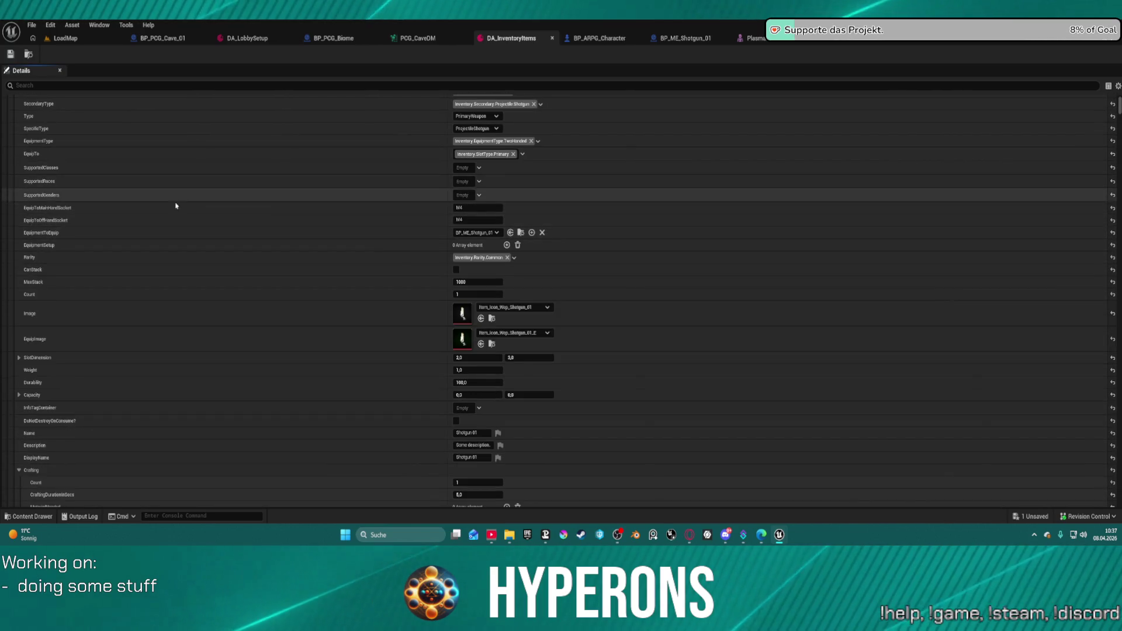
click(481, 209)
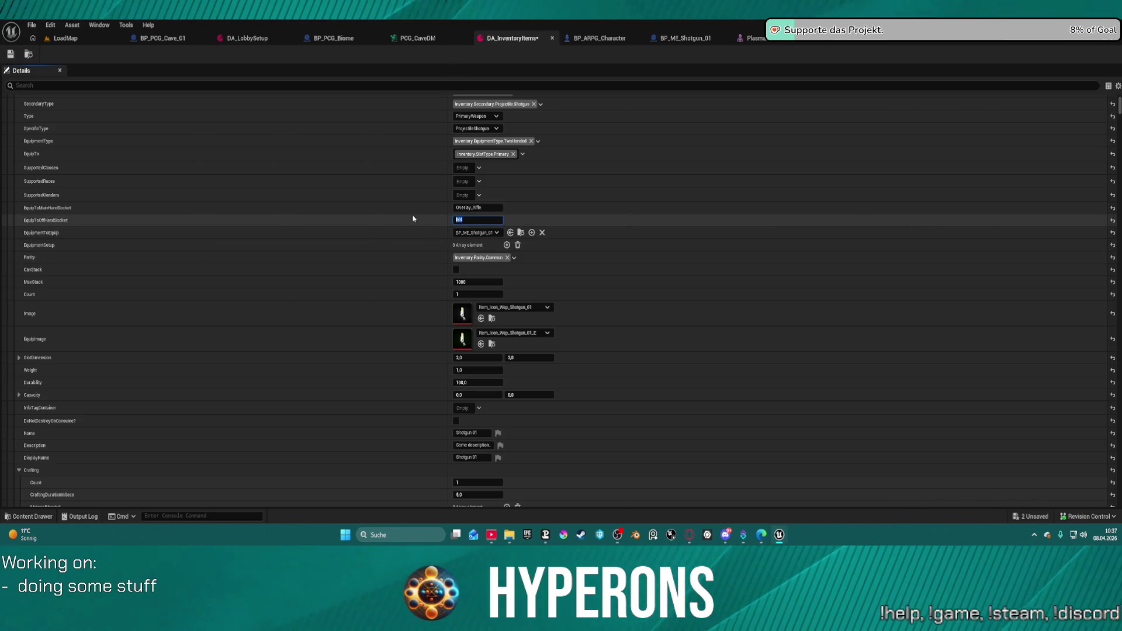
text(Overlay_Rifle)
key(Return)
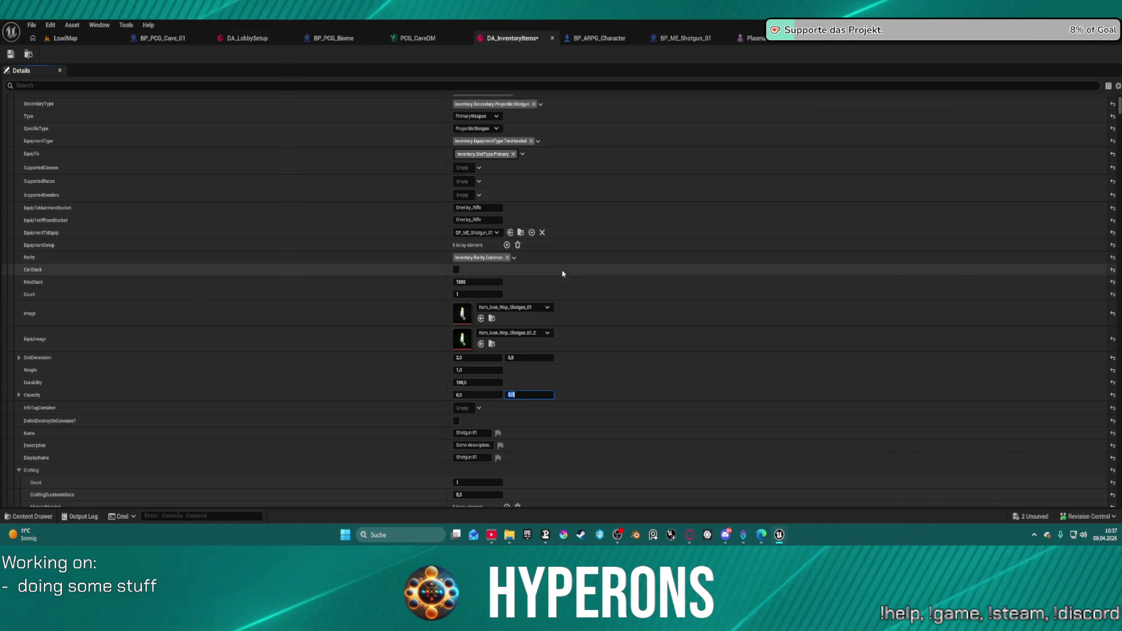
Step: Review the remaining Shotgun_01 properties and save DA_InventoryItems
scroll(391, 356, down, 3)
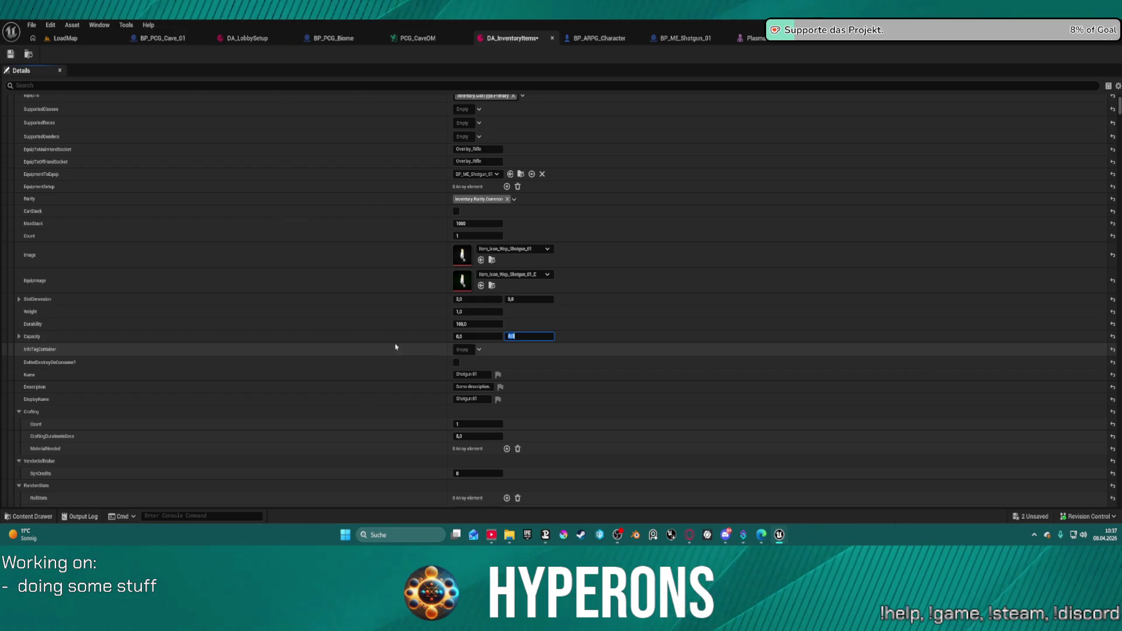
scroll(450, 355, down, 1)
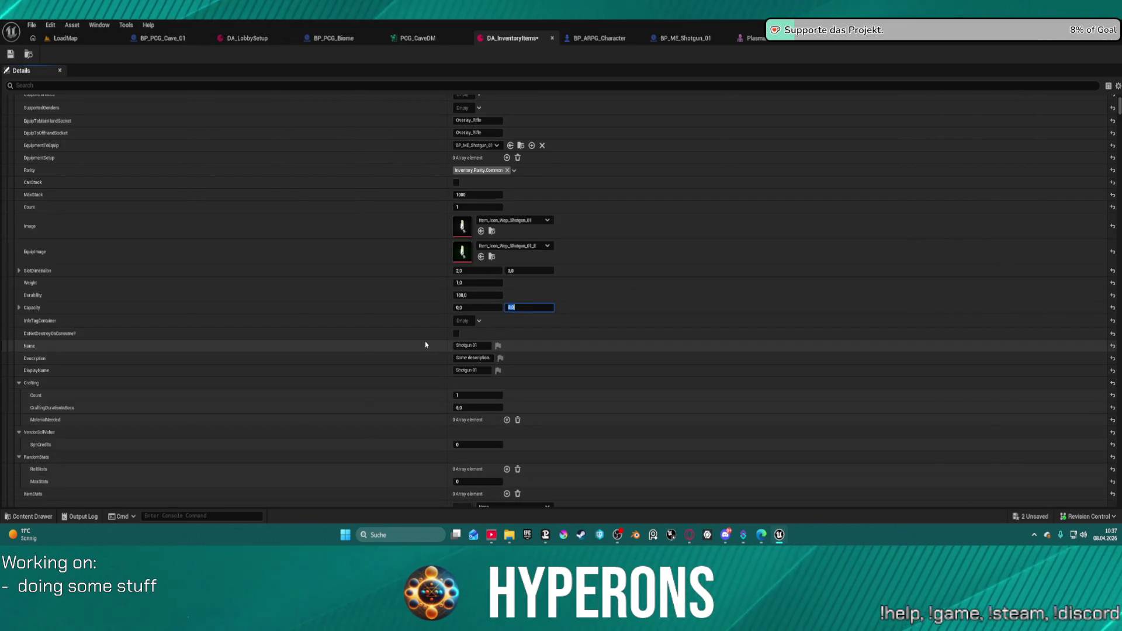
click(10, 54)
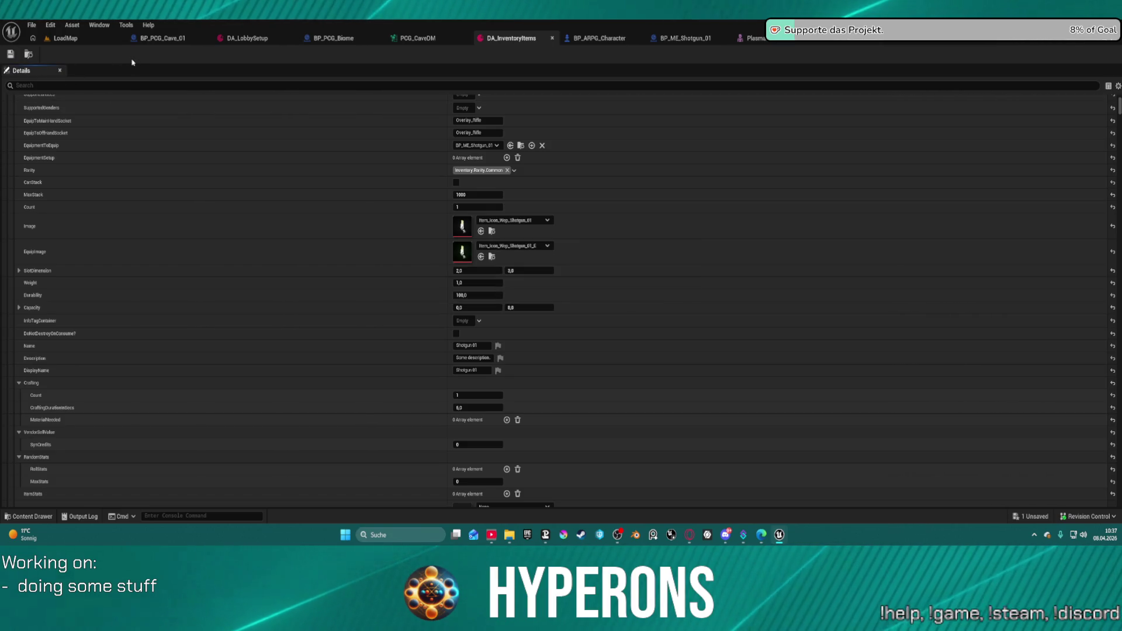
Step: Open the Content Drawer and navigate to ActionRPGStarterSystem > Skills > Blueprint
key(ctrl+space)
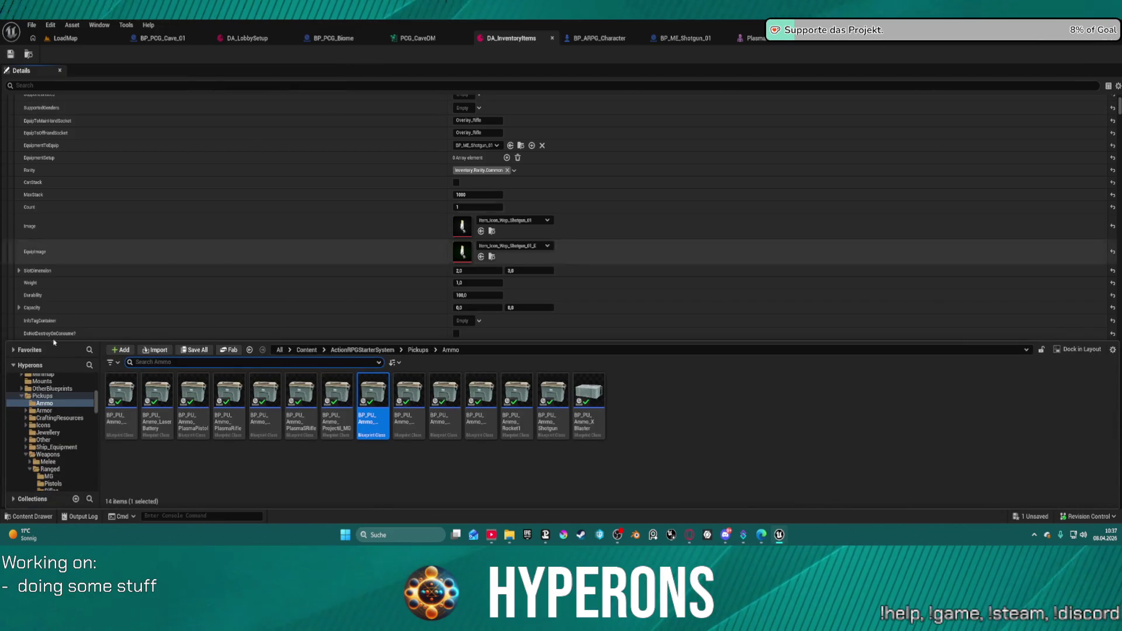
scroll(53, 426, down, 3)
scroll(55, 430, up, 5)
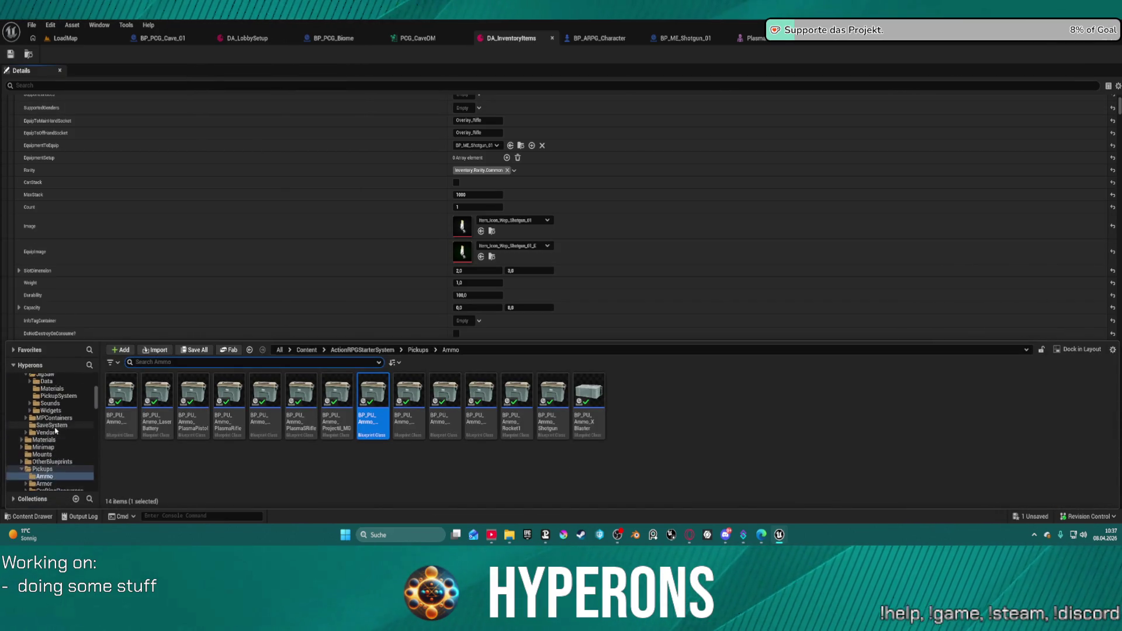
scroll(56, 431, up, 5)
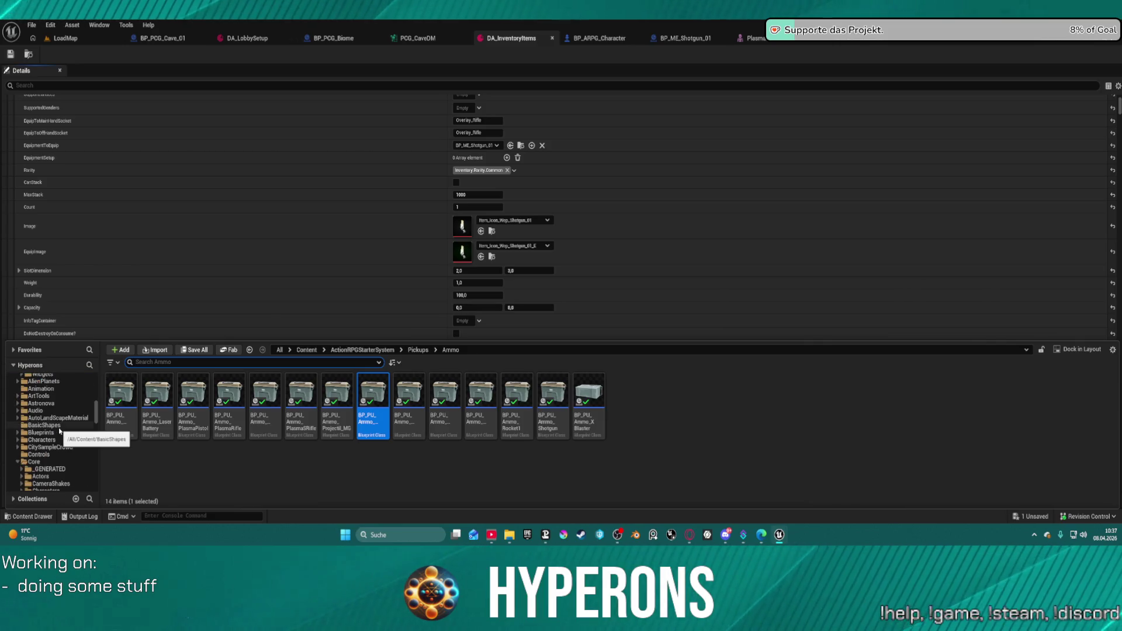
scroll(56, 431, down, 3)
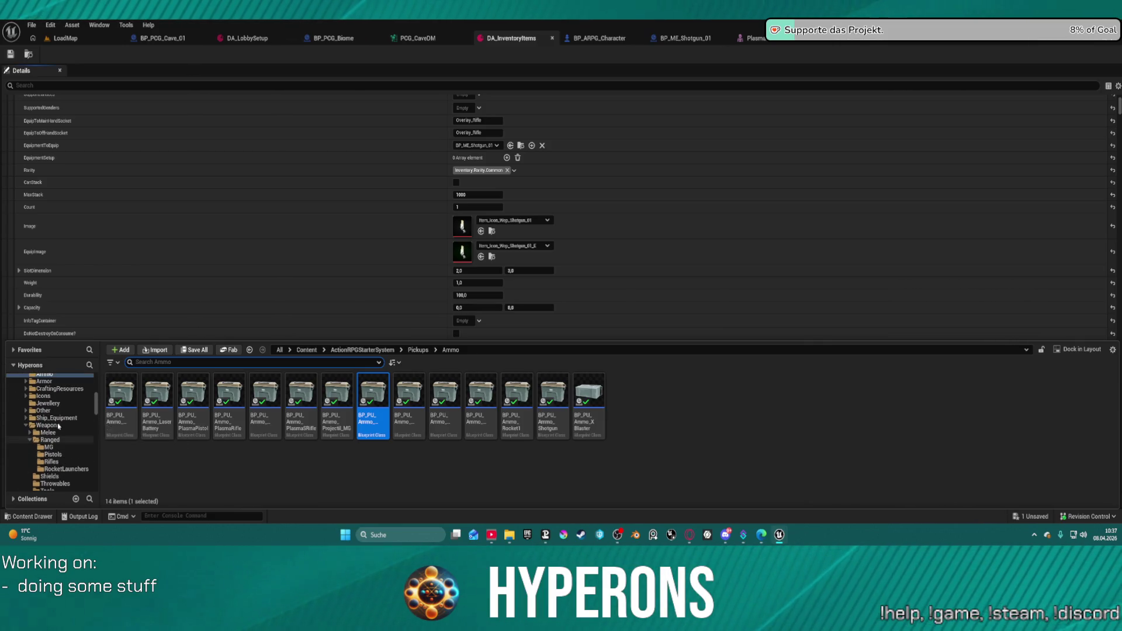
click(47, 432)
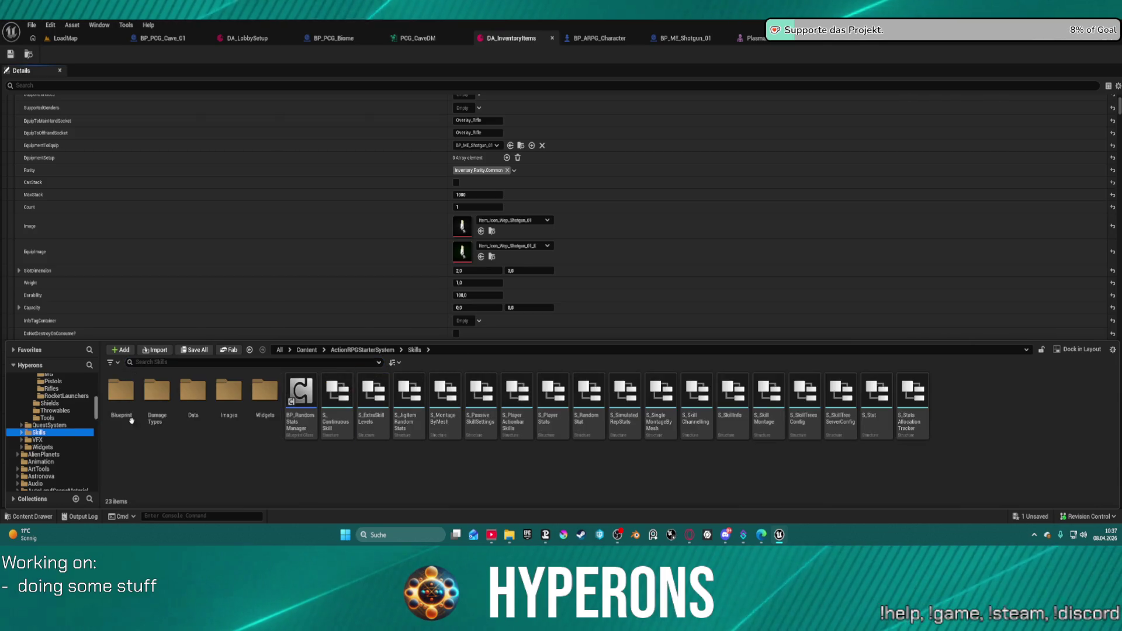
double_click(113, 391)
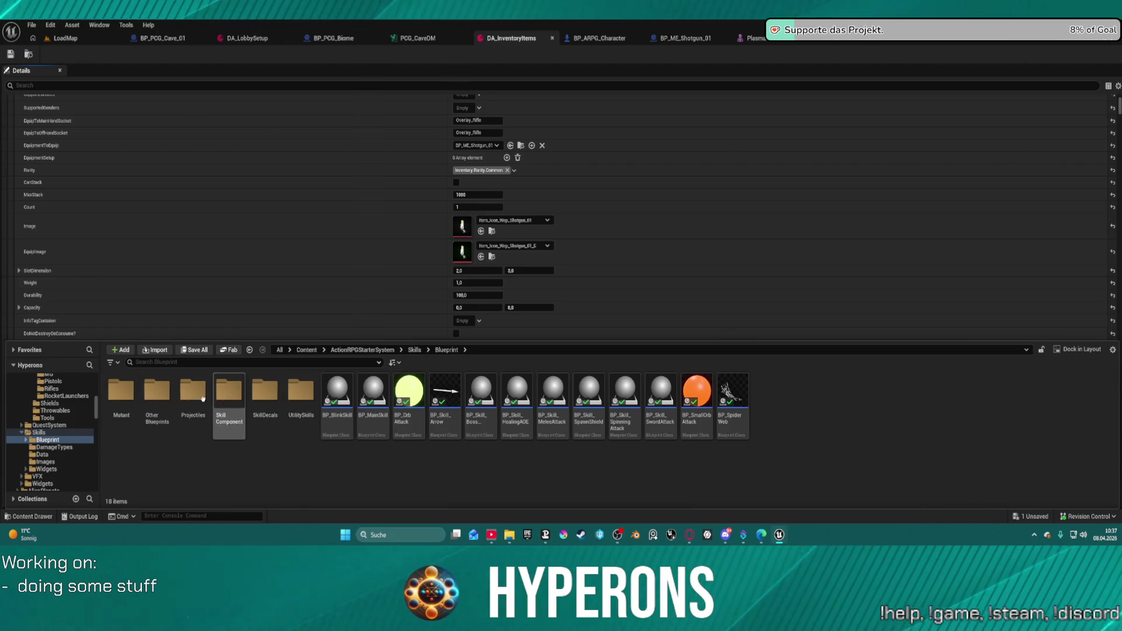
Step: Go to Skills > Data, open the skills data asset and search its Details for shotgun skills
click(42, 455)
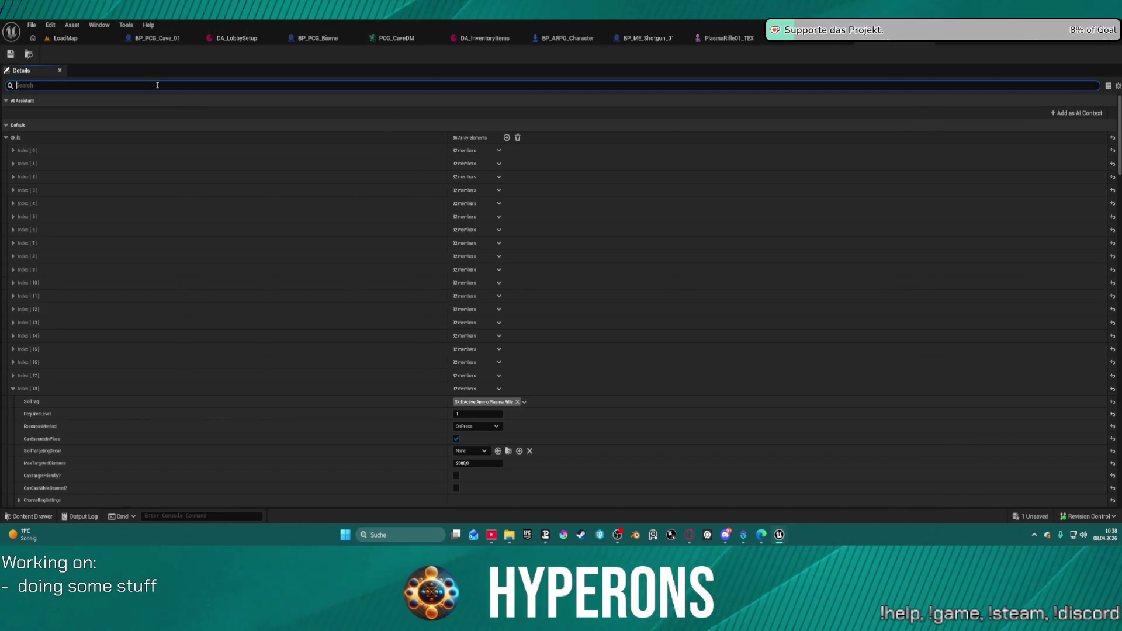
text(shotgu)
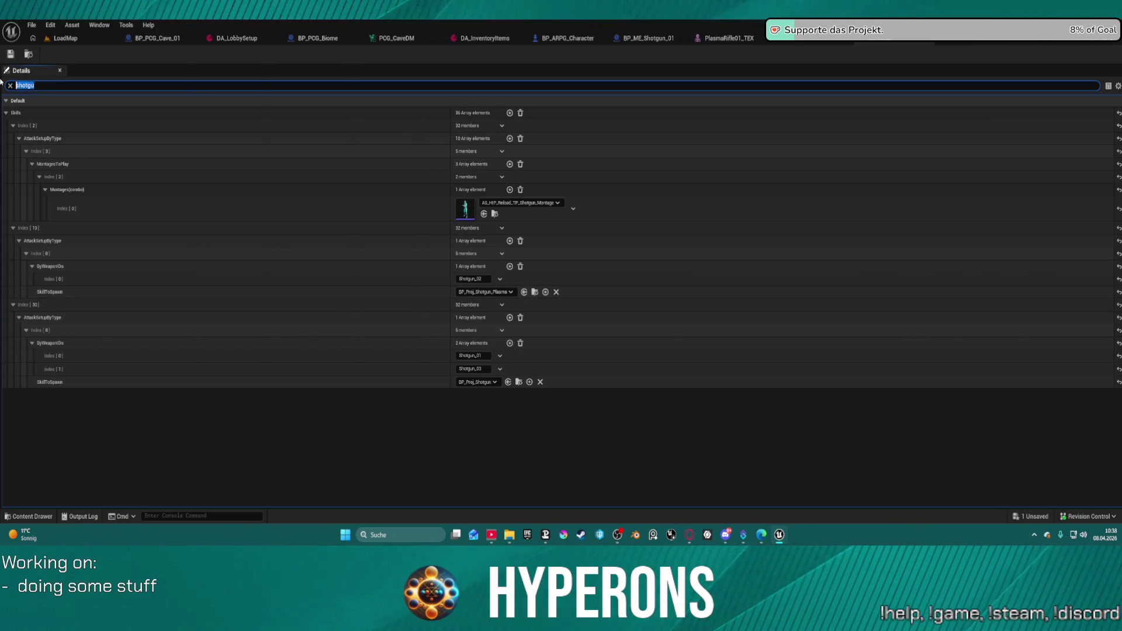
scroll(238, 304, down, 5)
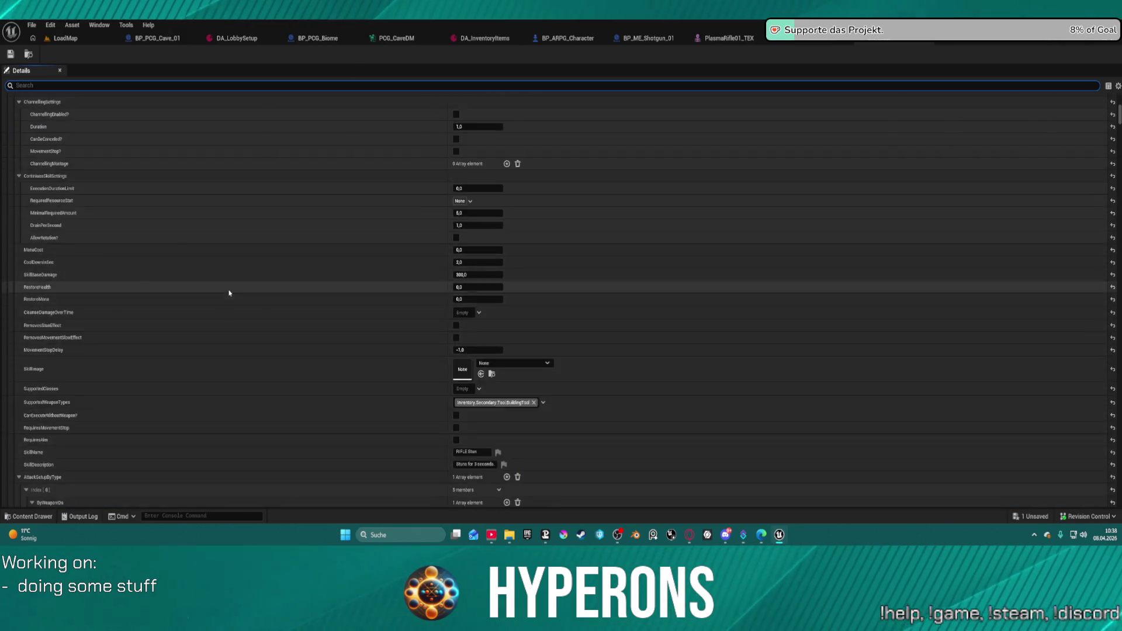
Step: Scroll through the Skills array to review the Shotgun entries' damage, cooldown and weapon IDs
scroll(240, 294, down, 15)
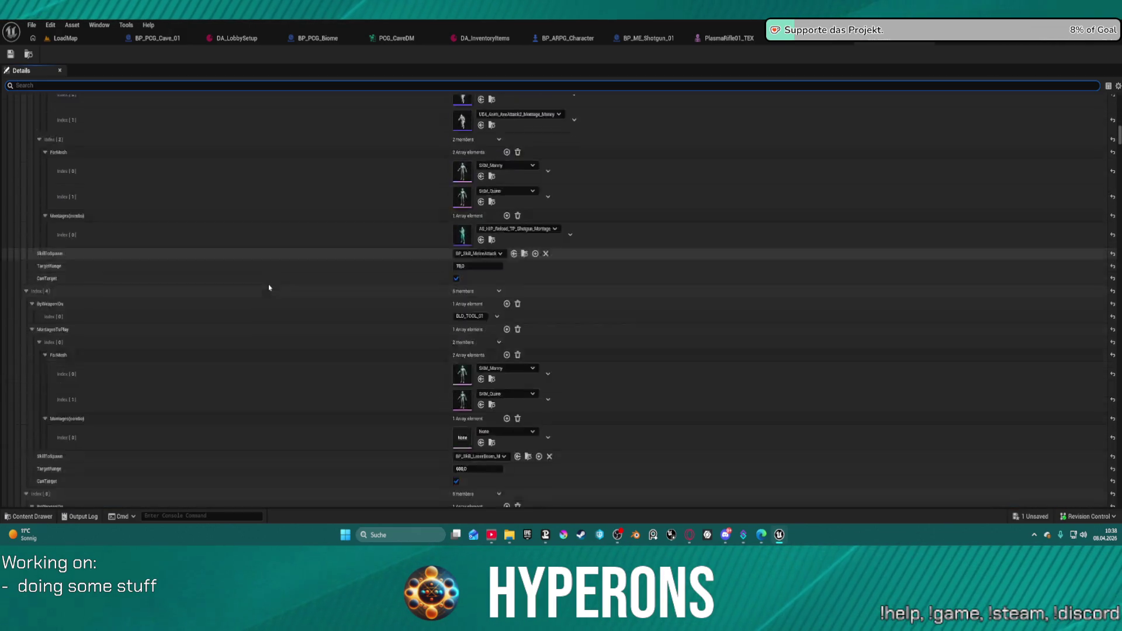
scroll(271, 292, down, 10)
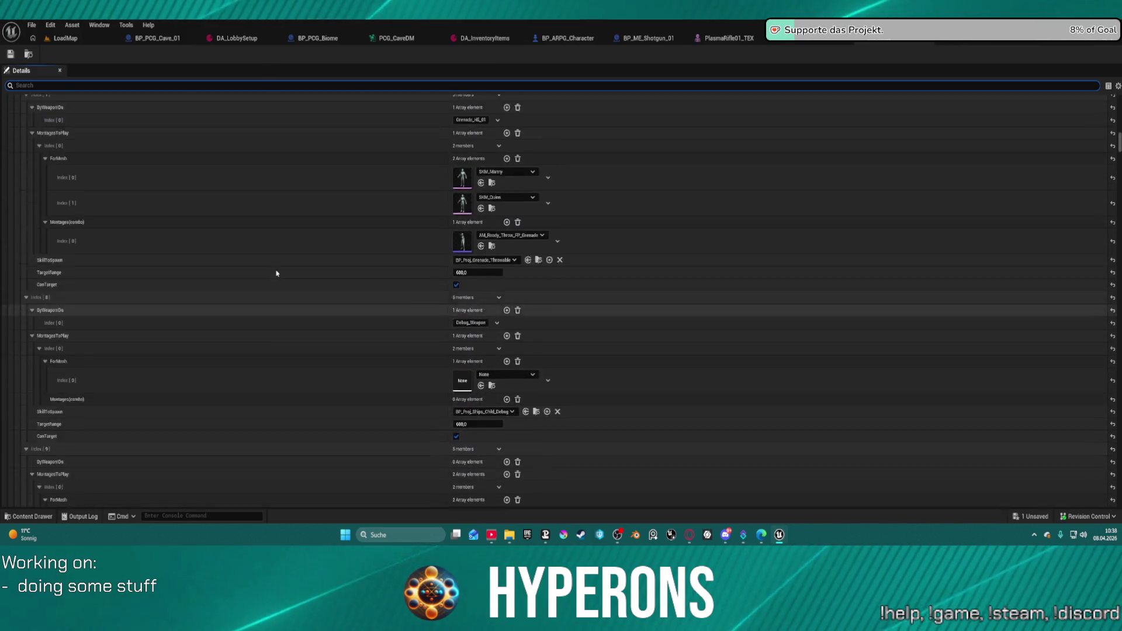
scroll(278, 274, up, 4)
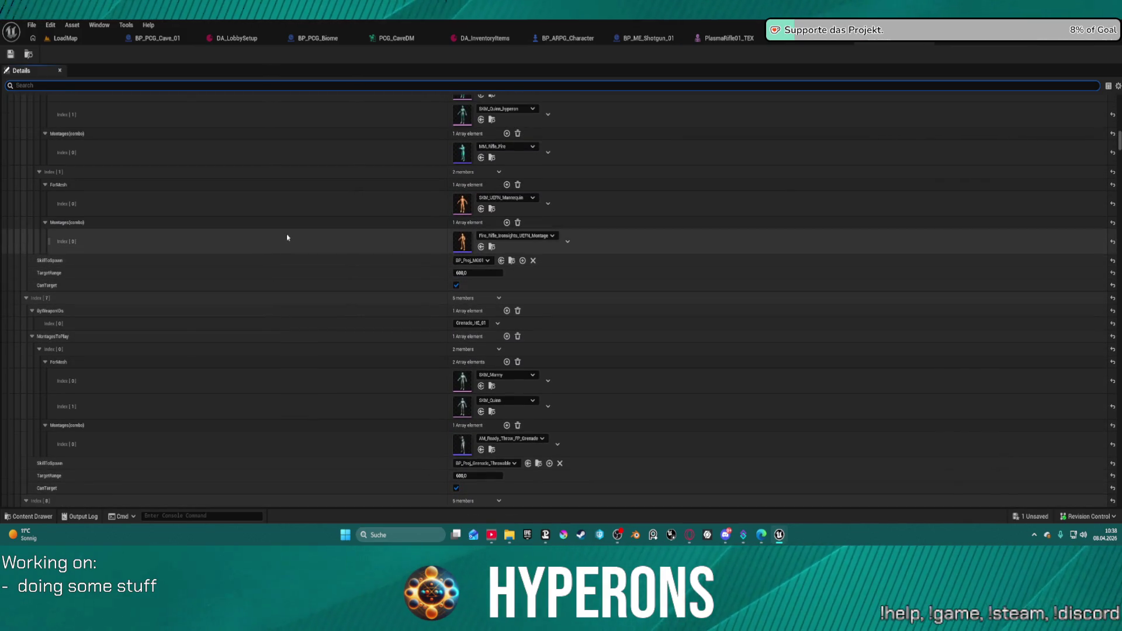
scroll(382, 222, up, 4)
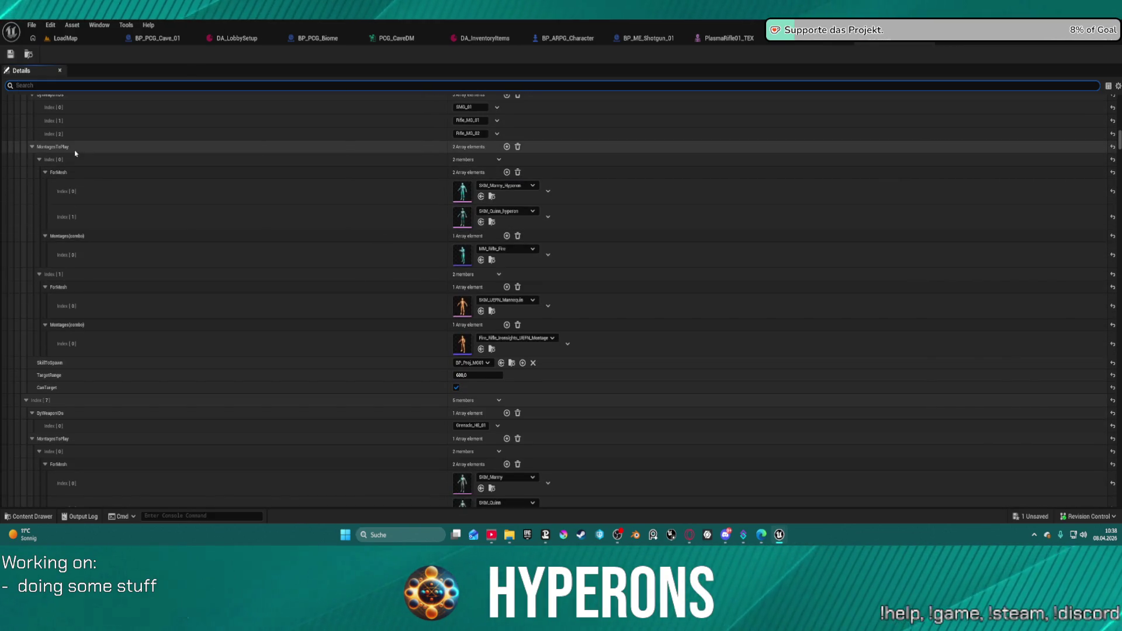
scroll(268, 170, down, 20)
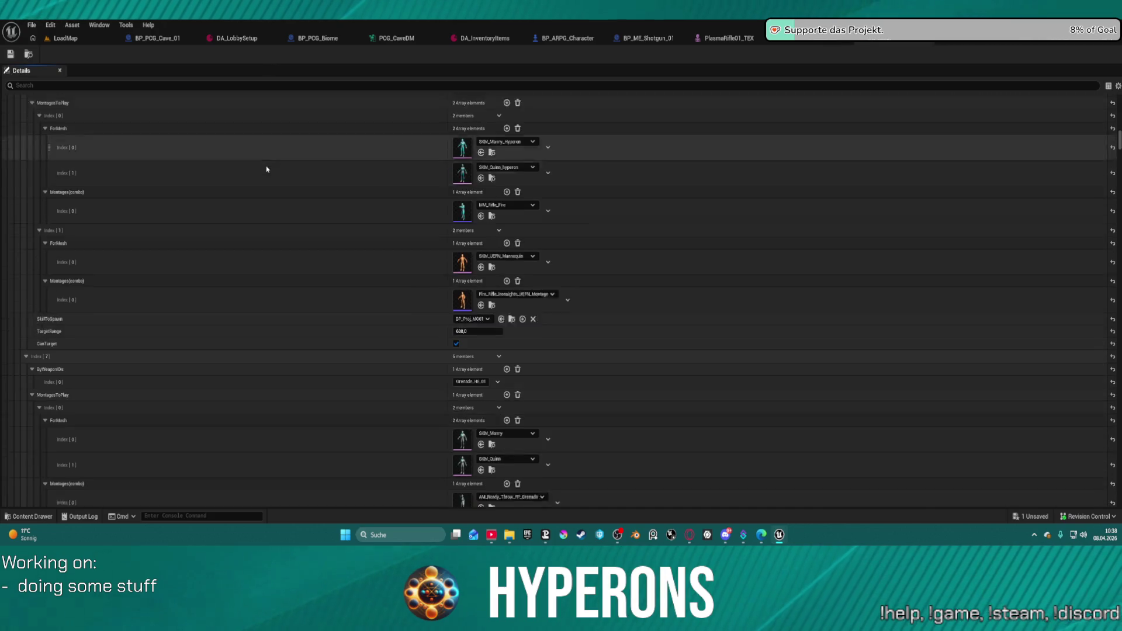
scroll(299, 240, down, 20)
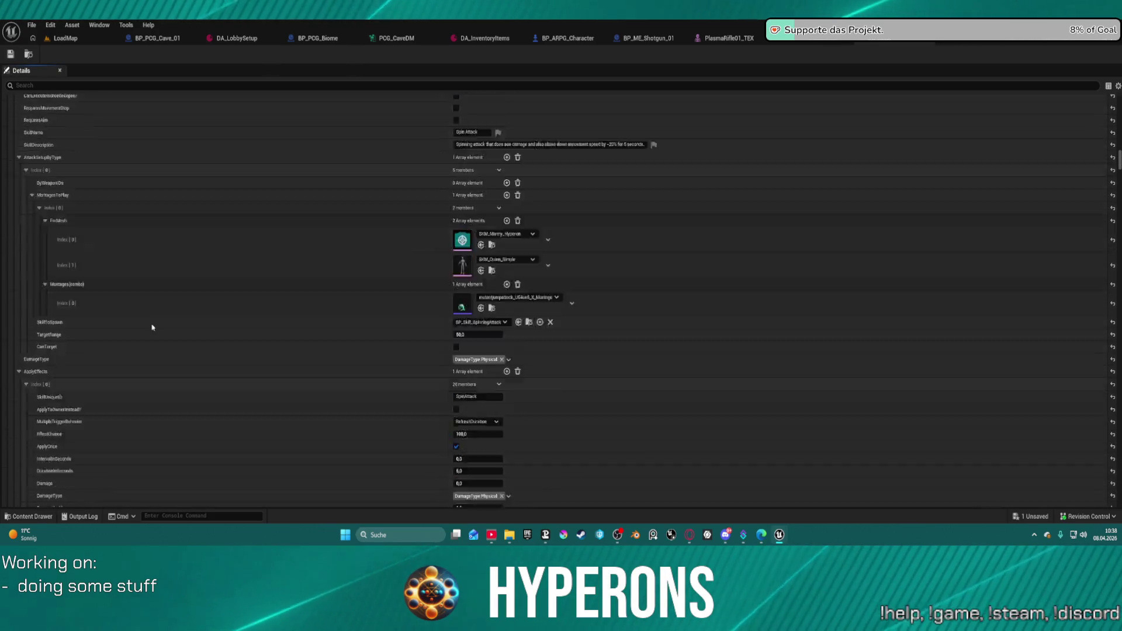
scroll(133, 322, down, 15)
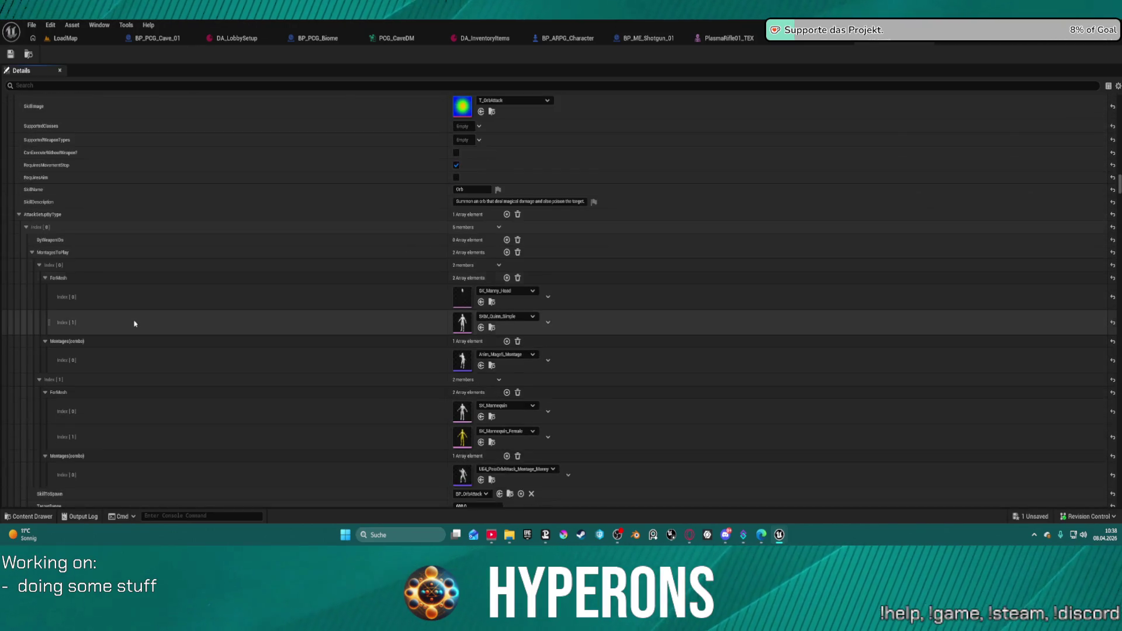
scroll(133, 323, down, 10)
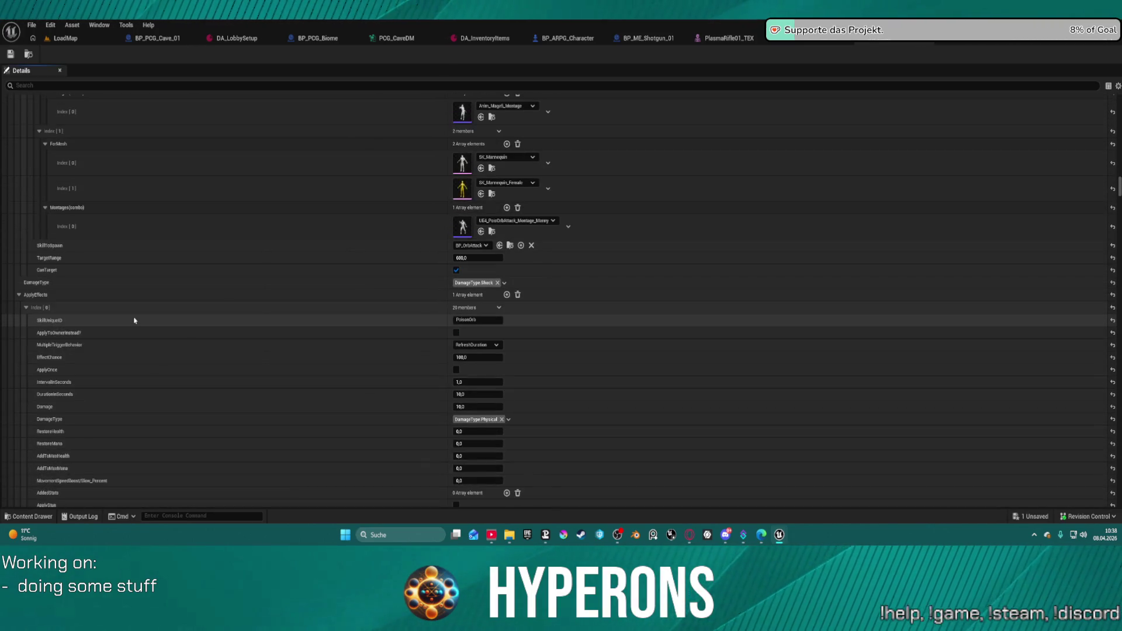
scroll(126, 315, up, 1)
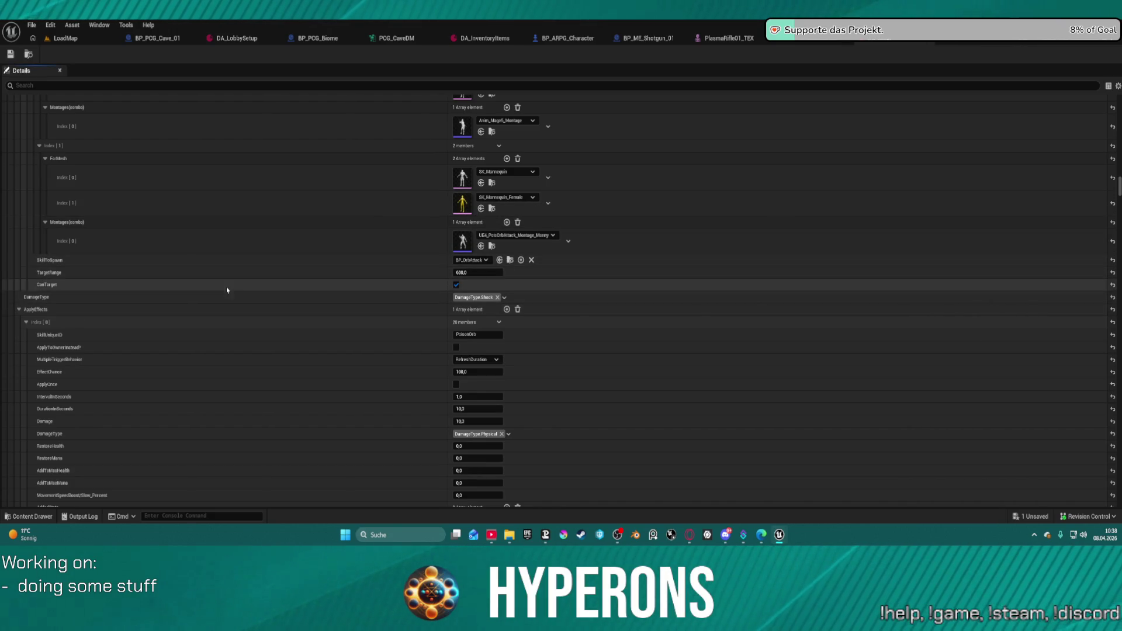
scroll(91, 309, up, 10)
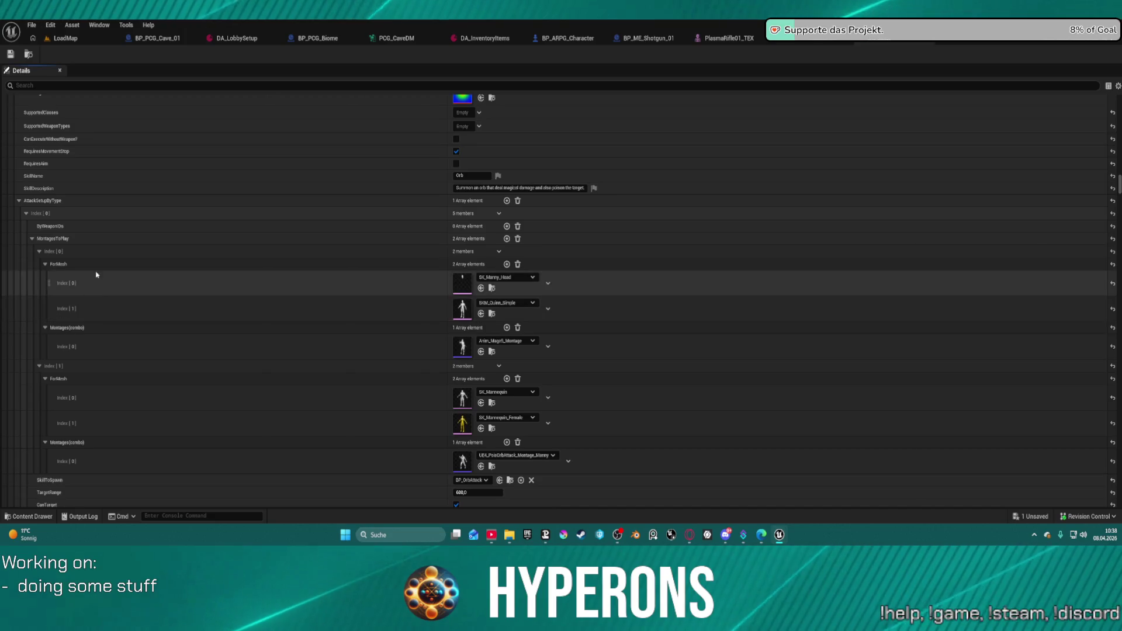
scroll(117, 251, down, 10)
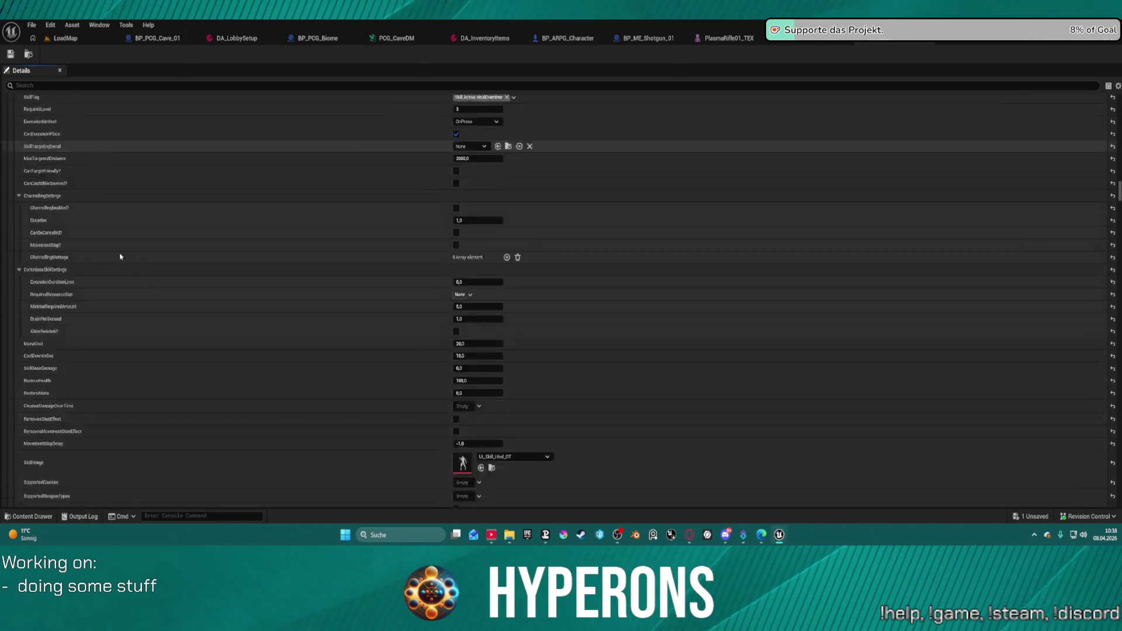
scroll(117, 275, down, 5)
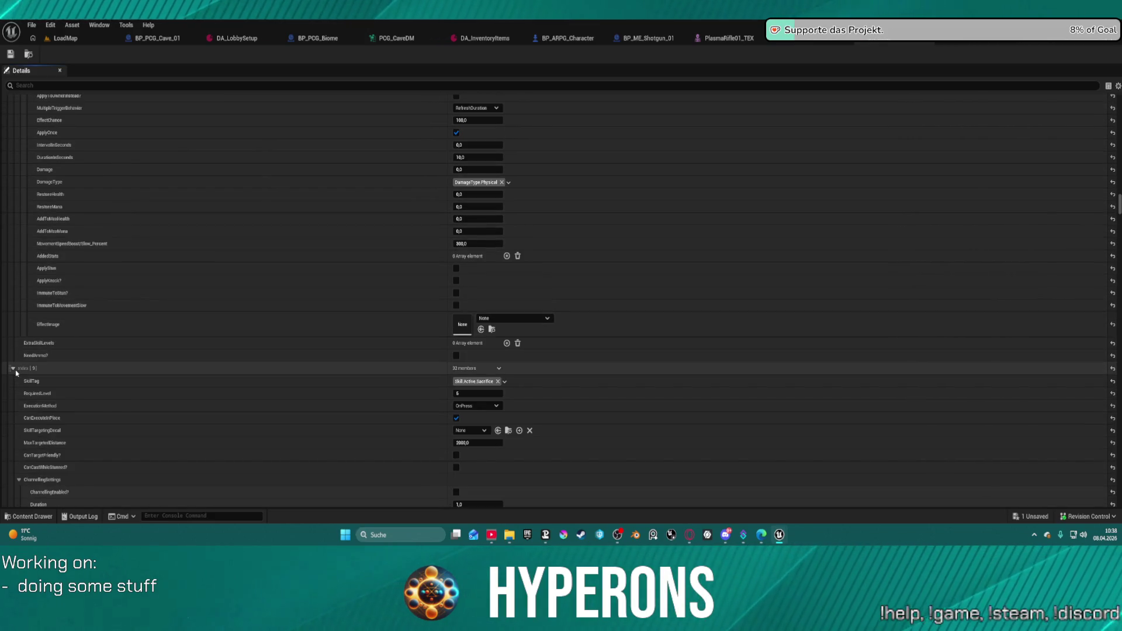
scroll(275, 236, down, 10)
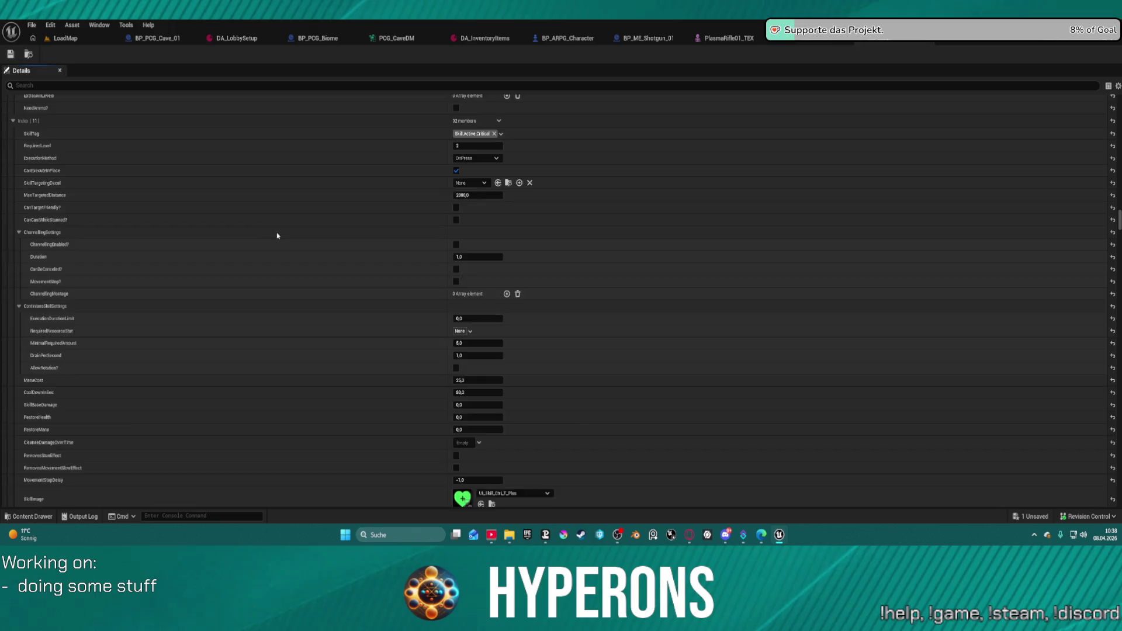
scroll(272, 231, down, 10)
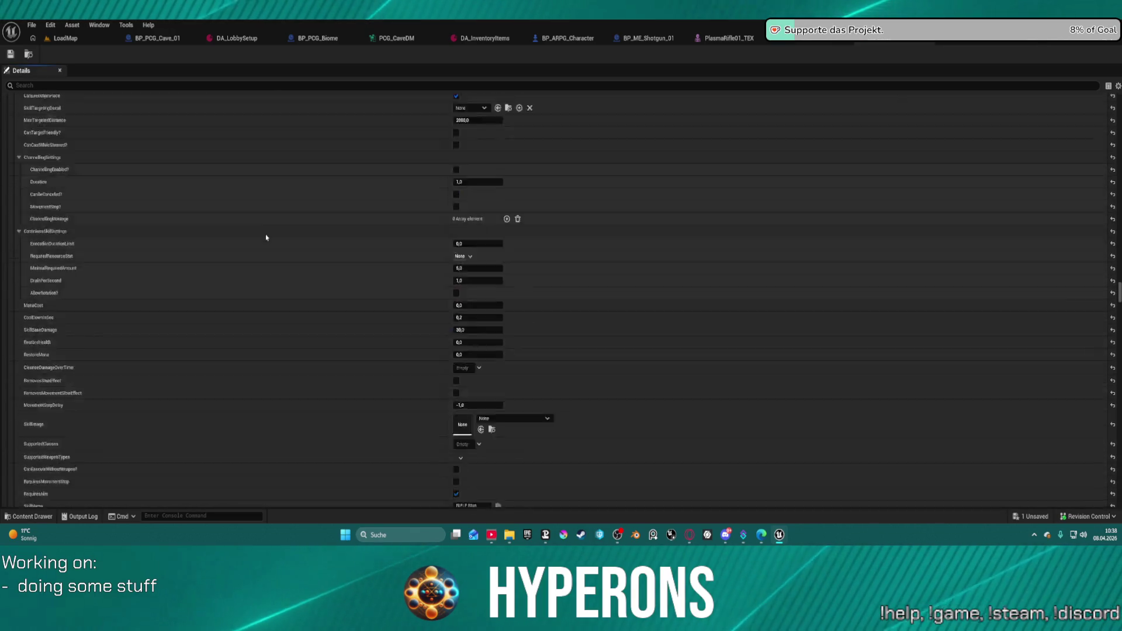
scroll(266, 237, down, 8)
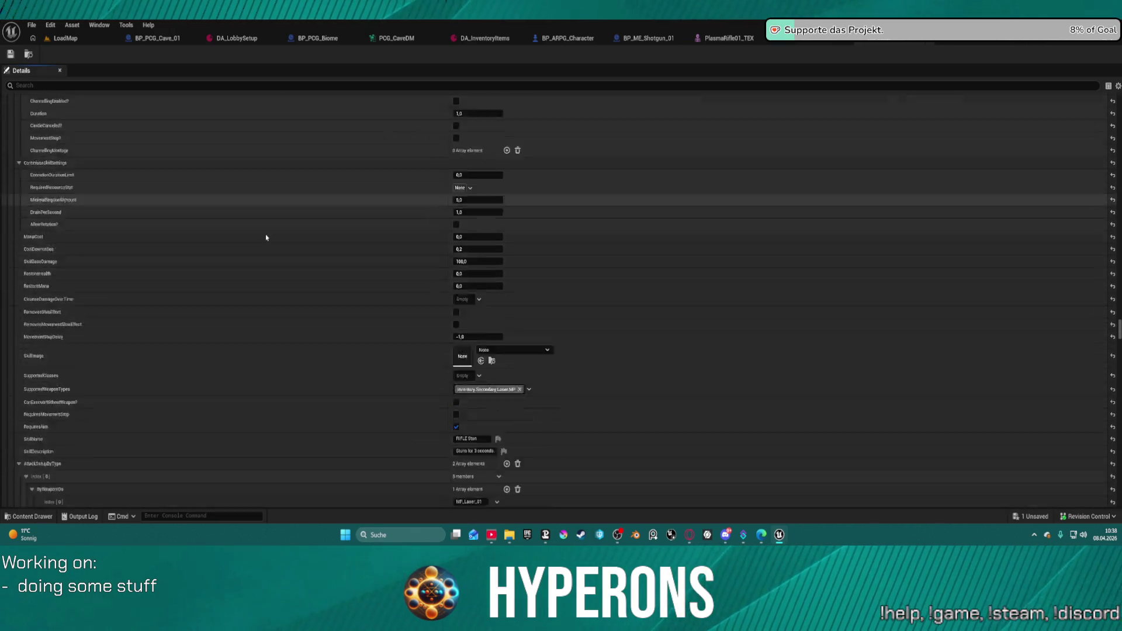
scroll(155, 276, down, 10)
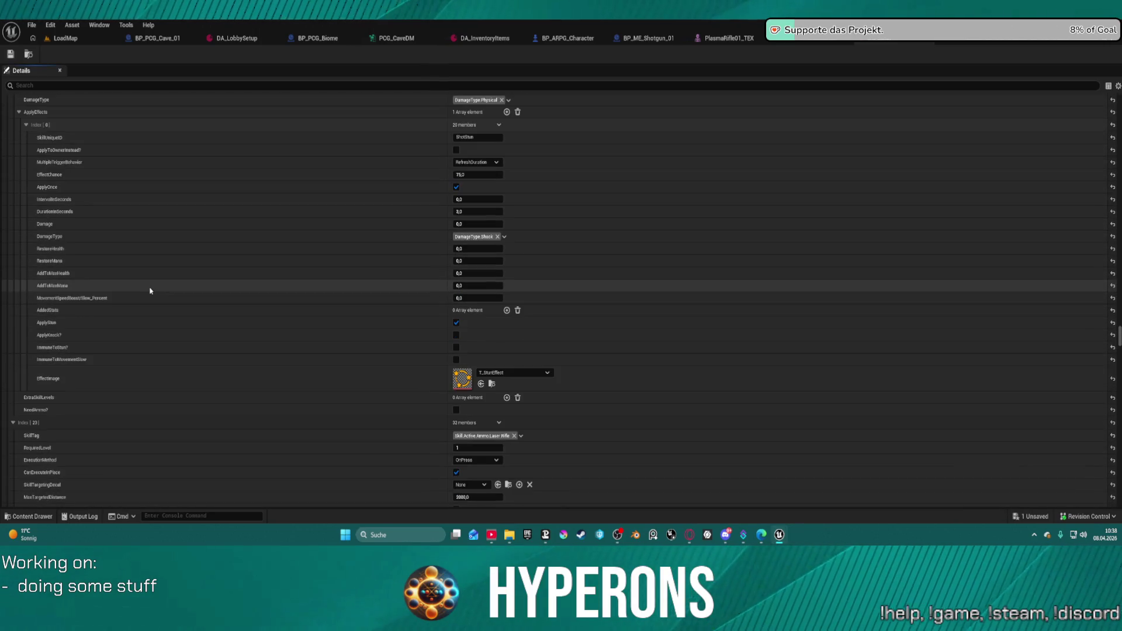
scroll(164, 339, down, 15)
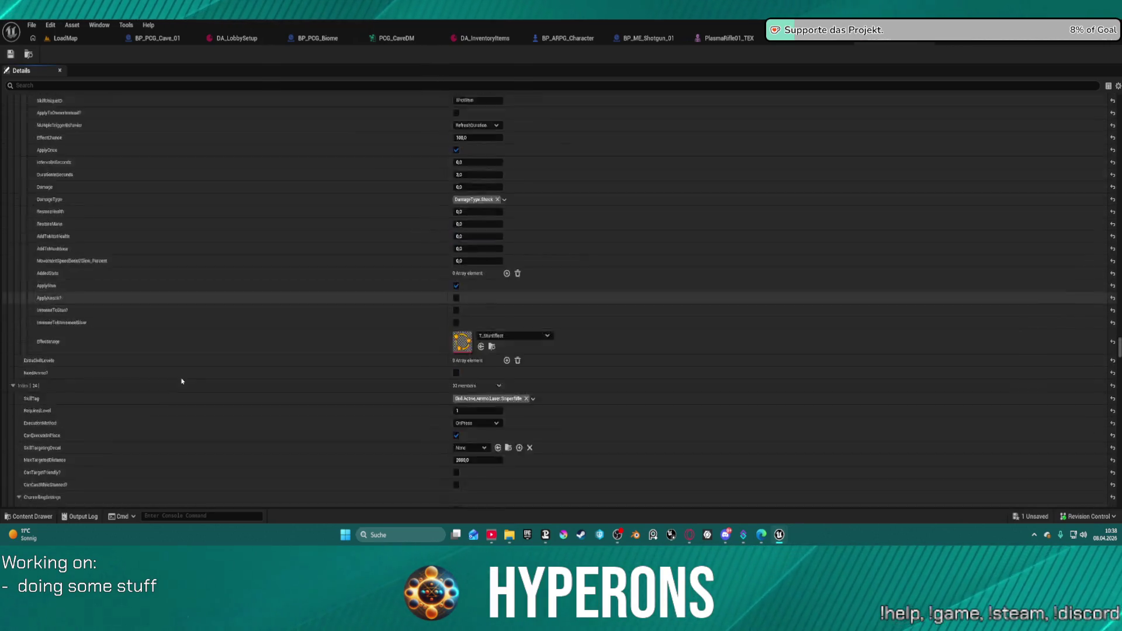
scroll(179, 376, down, 15)
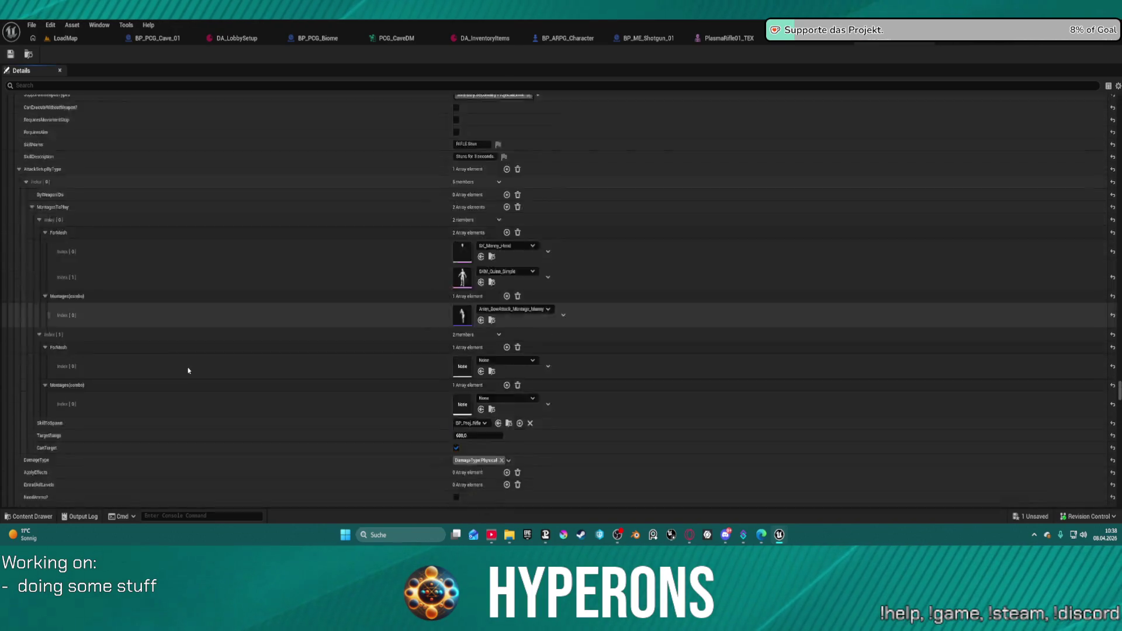
scroll(188, 371, down, 10)
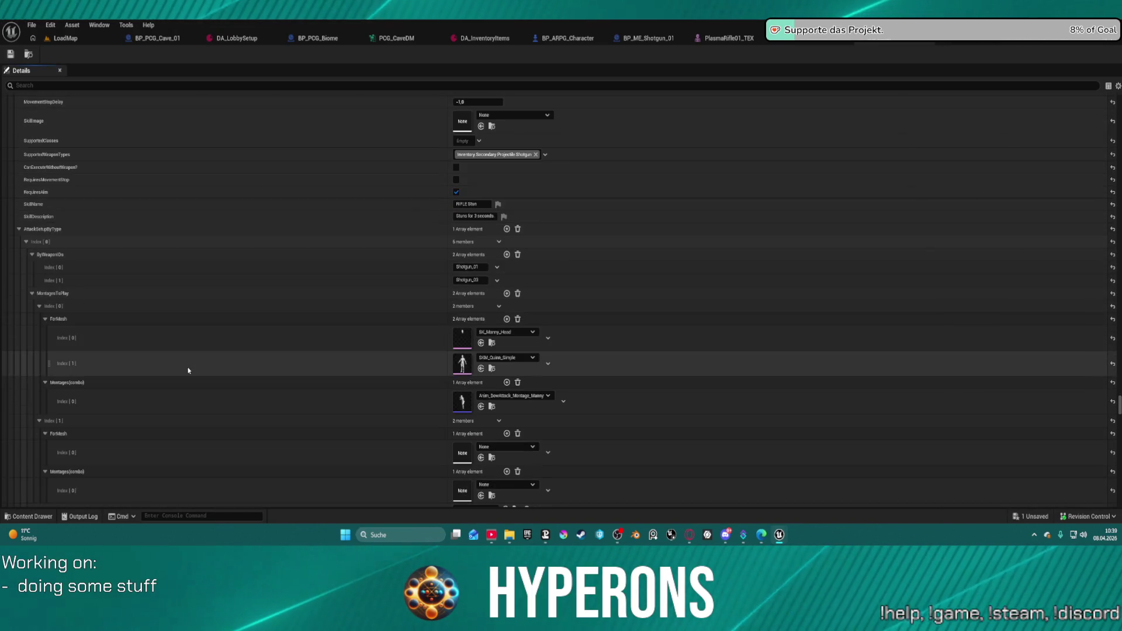
scroll(189, 370, down, 10)
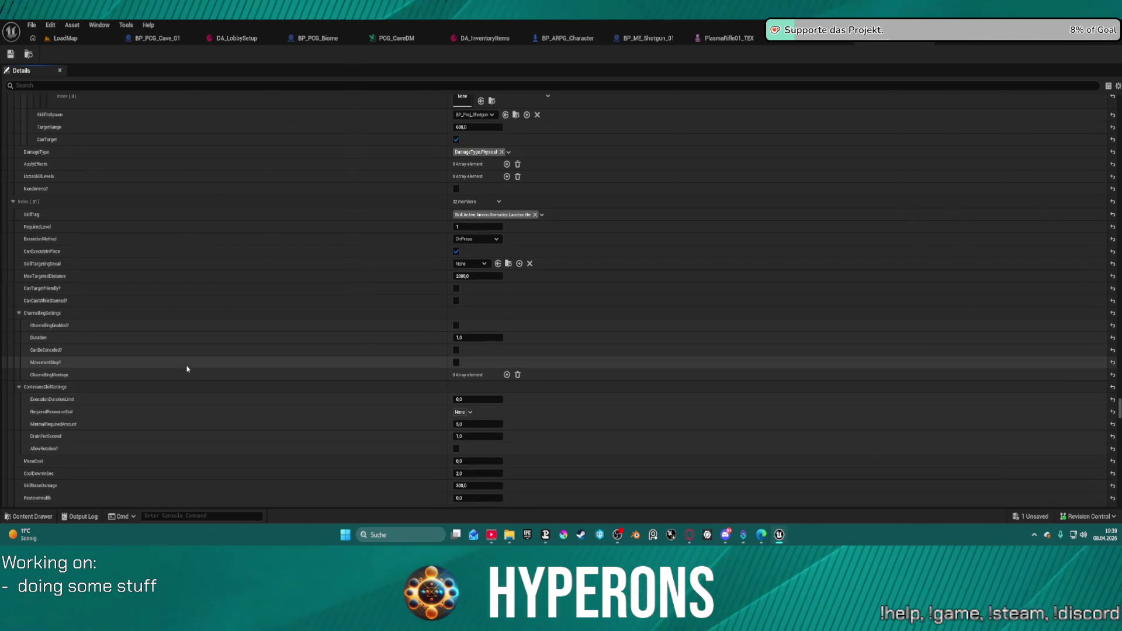
scroll(187, 368, up, 10)
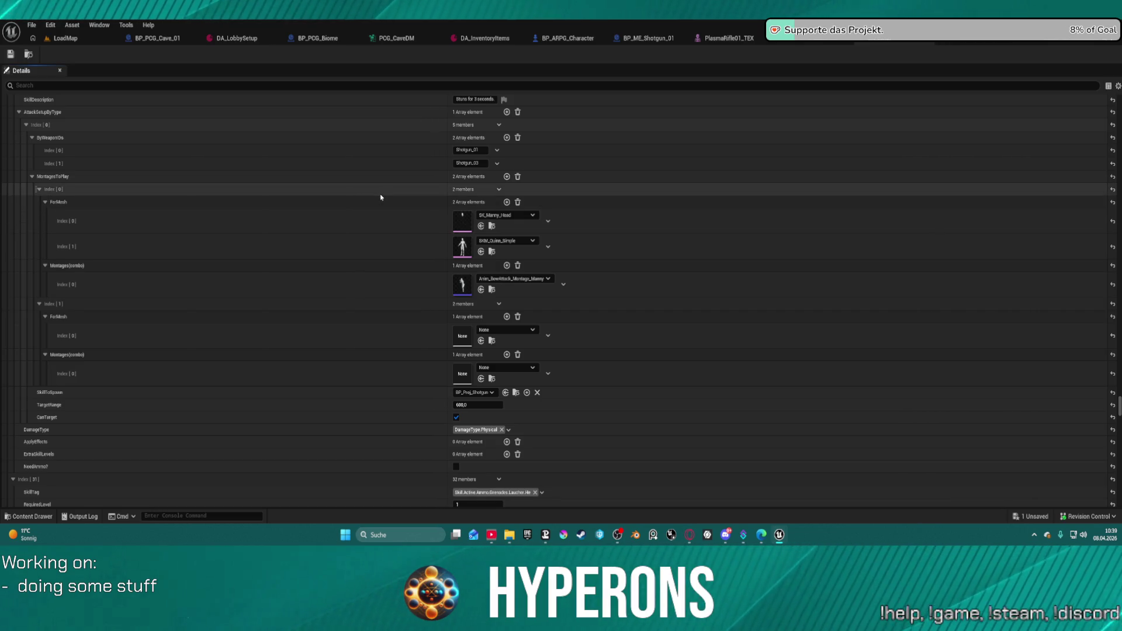
scroll(388, 193, up, 4)
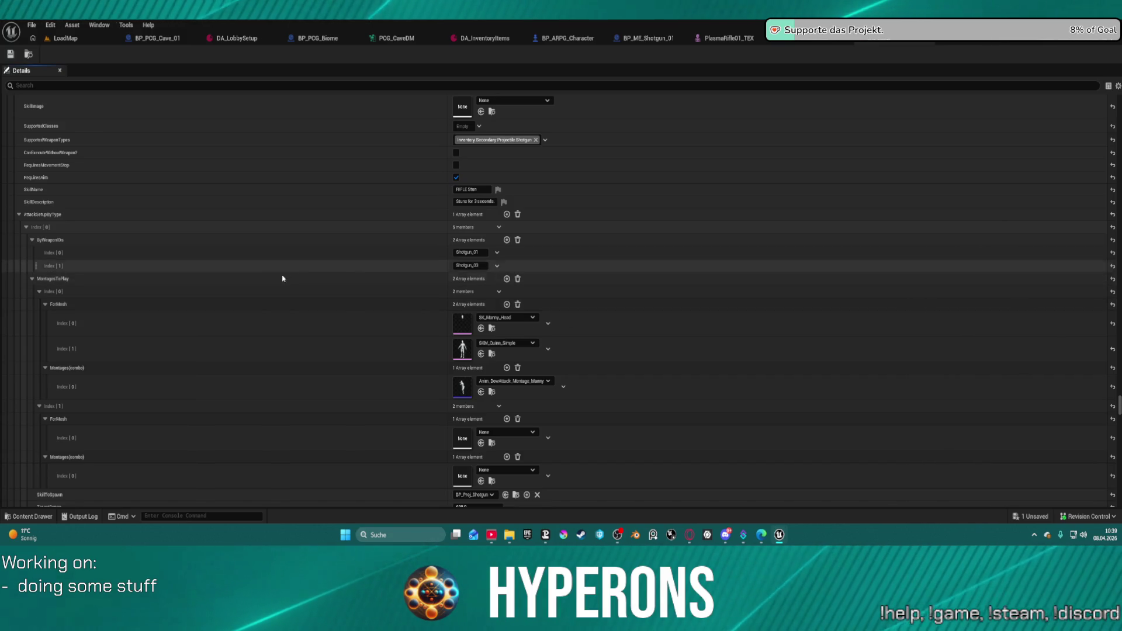
scroll(283, 285, down, 15)
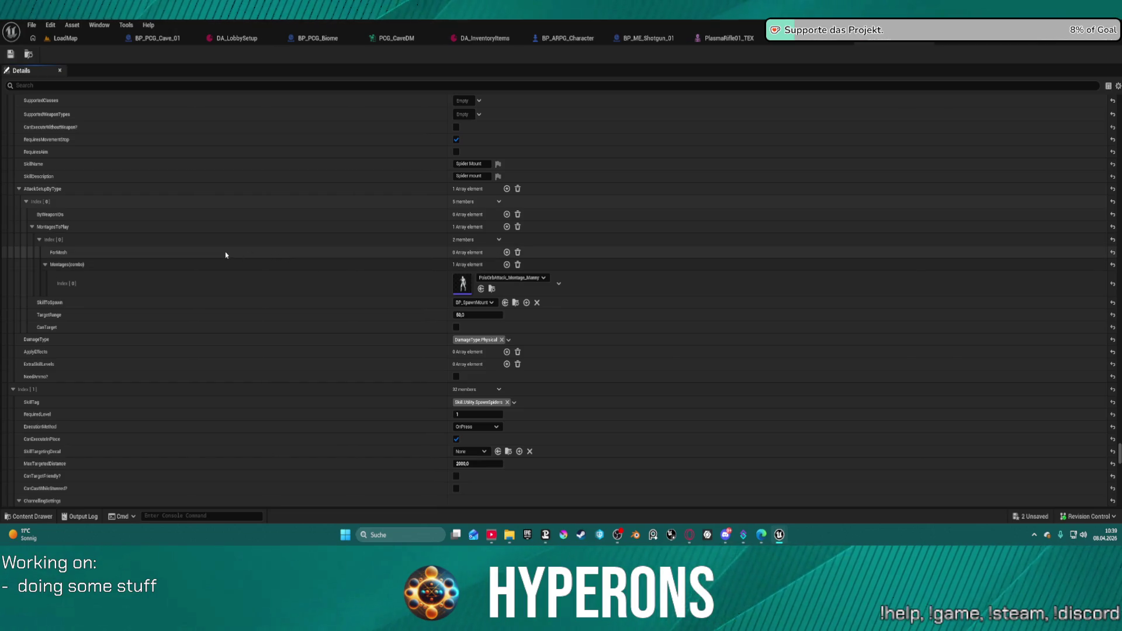
scroll(228, 268, down, 10)
scroll(230, 286, down, 8)
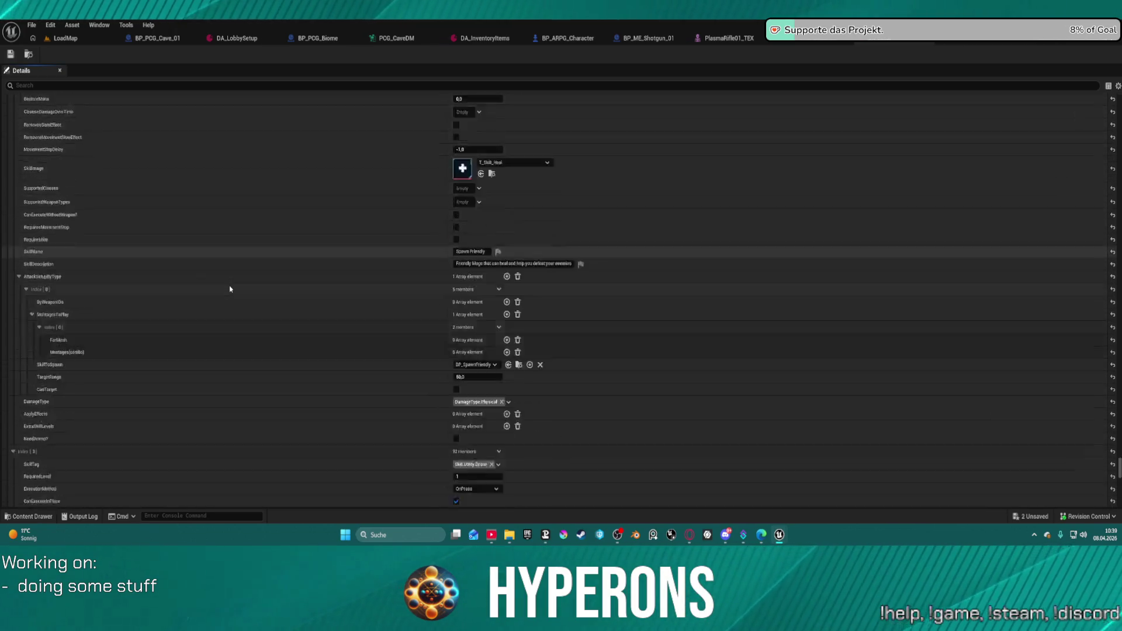
scroll(230, 289, down, 8)
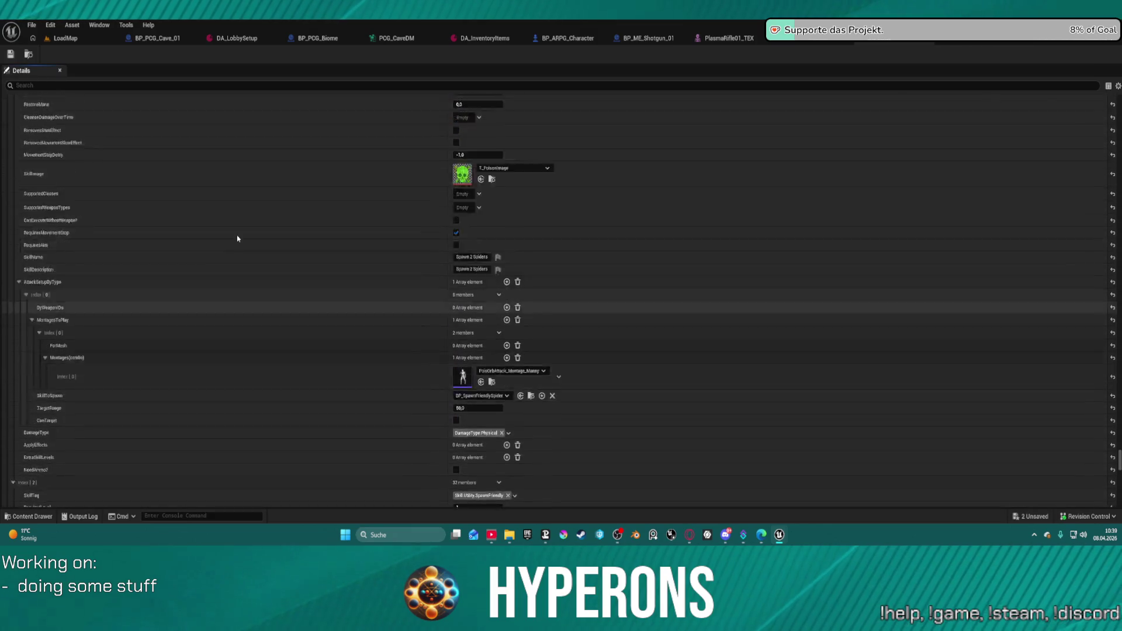
scroll(237, 237, down, 15)
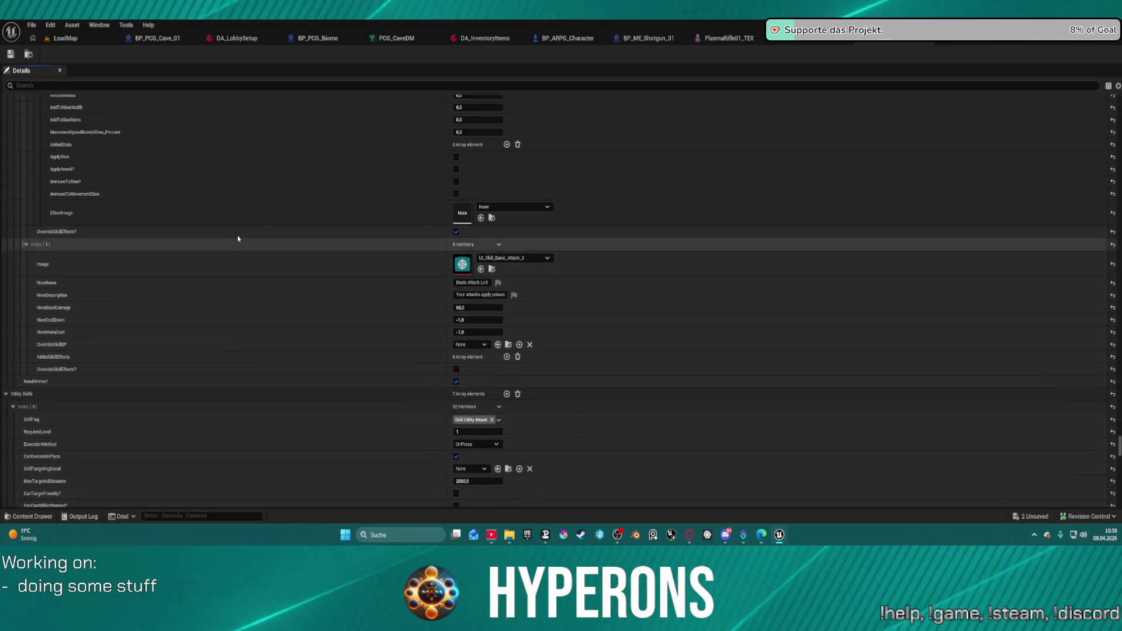
scroll(238, 238, up, 4)
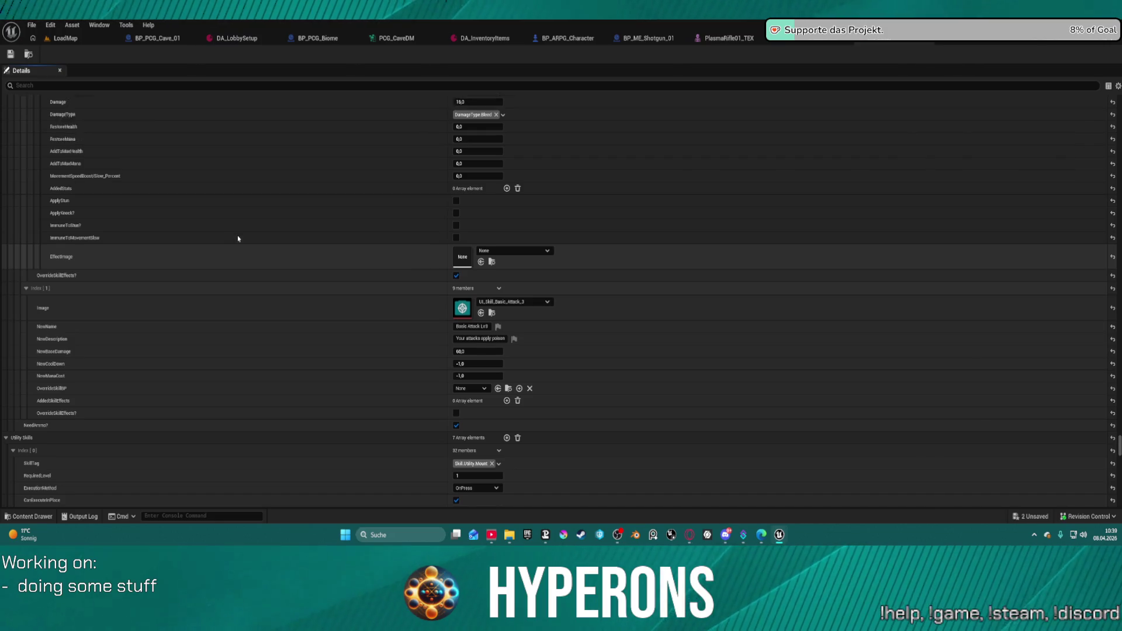
scroll(150, 222, up, 7)
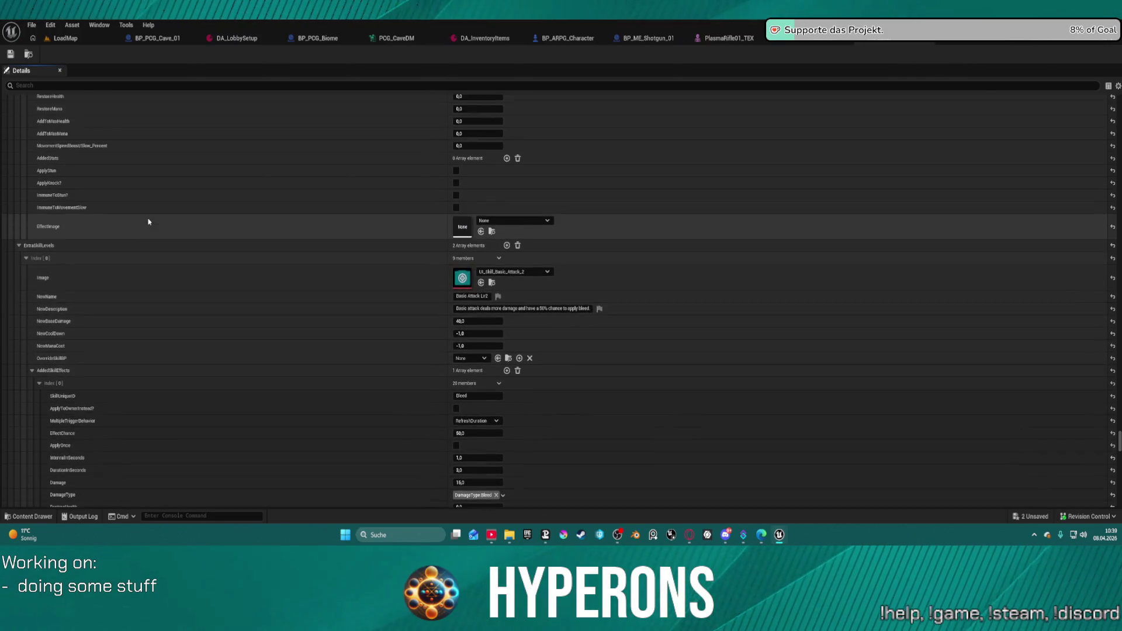
scroll(44, 231, up, 10)
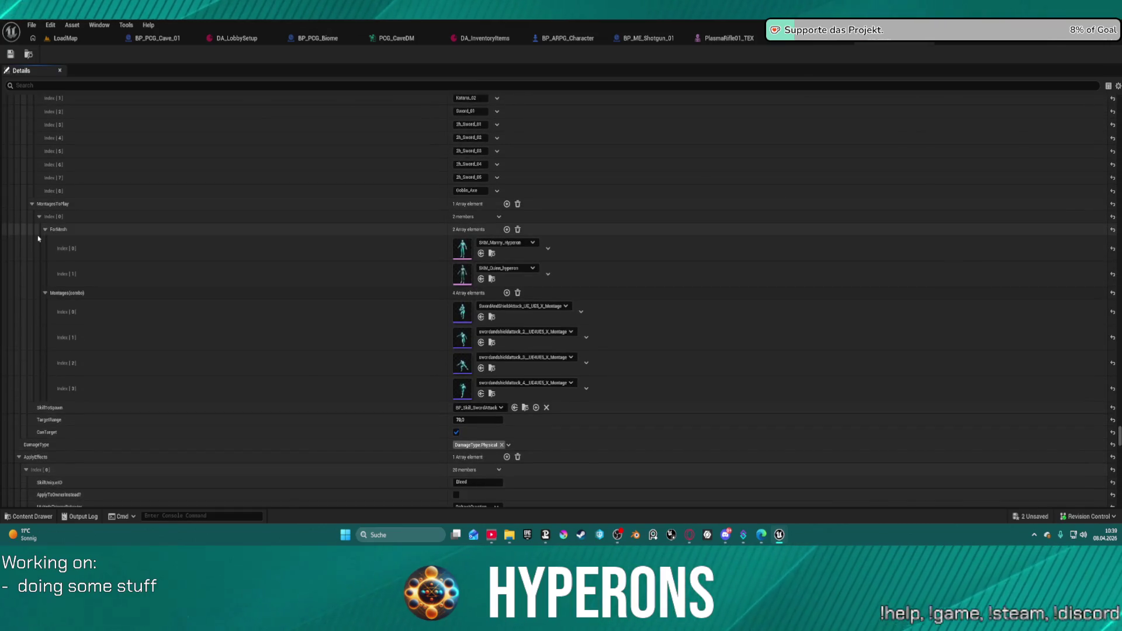
scroll(36, 233, up, 1)
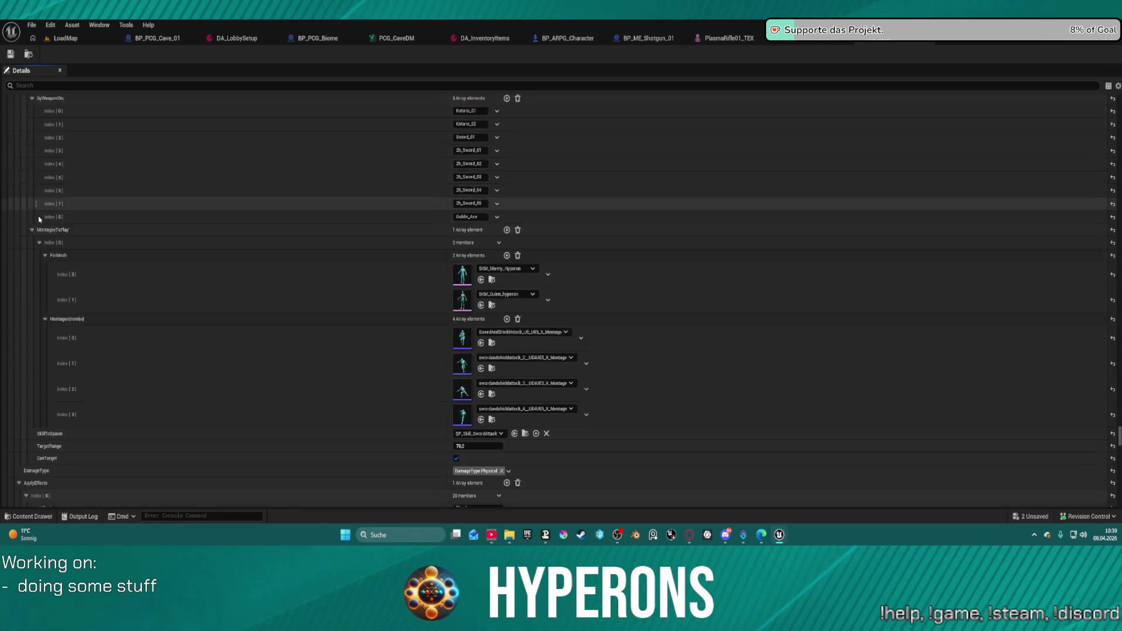
scroll(39, 223, down, 4)
scroll(39, 216, up, 10)
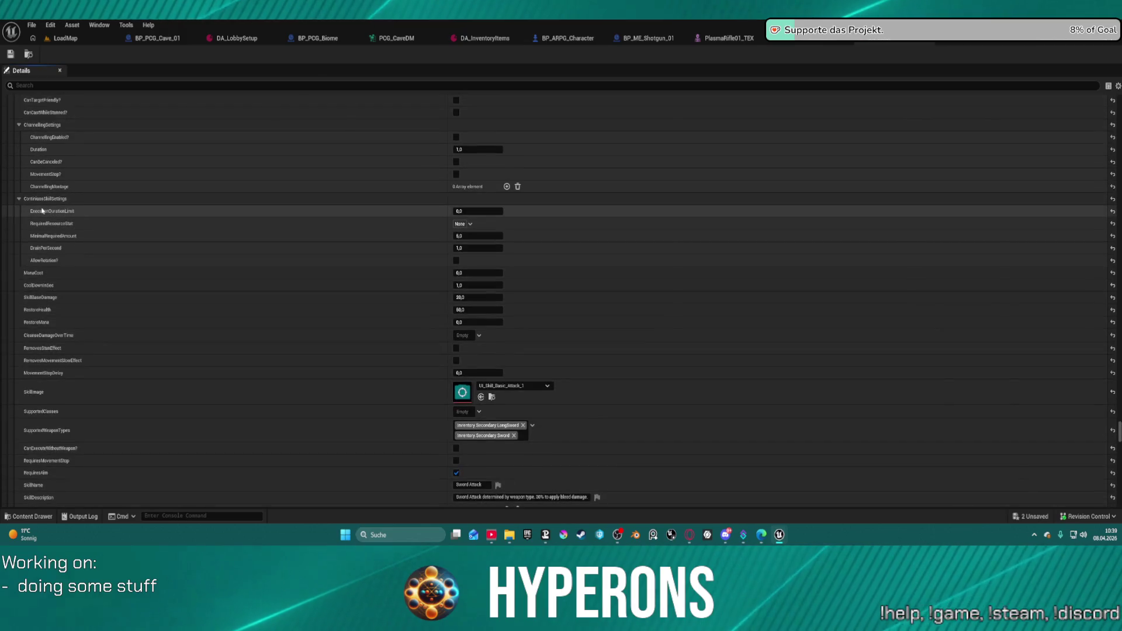
scroll(39, 208, down, 3)
scroll(40, 210, up, 9)
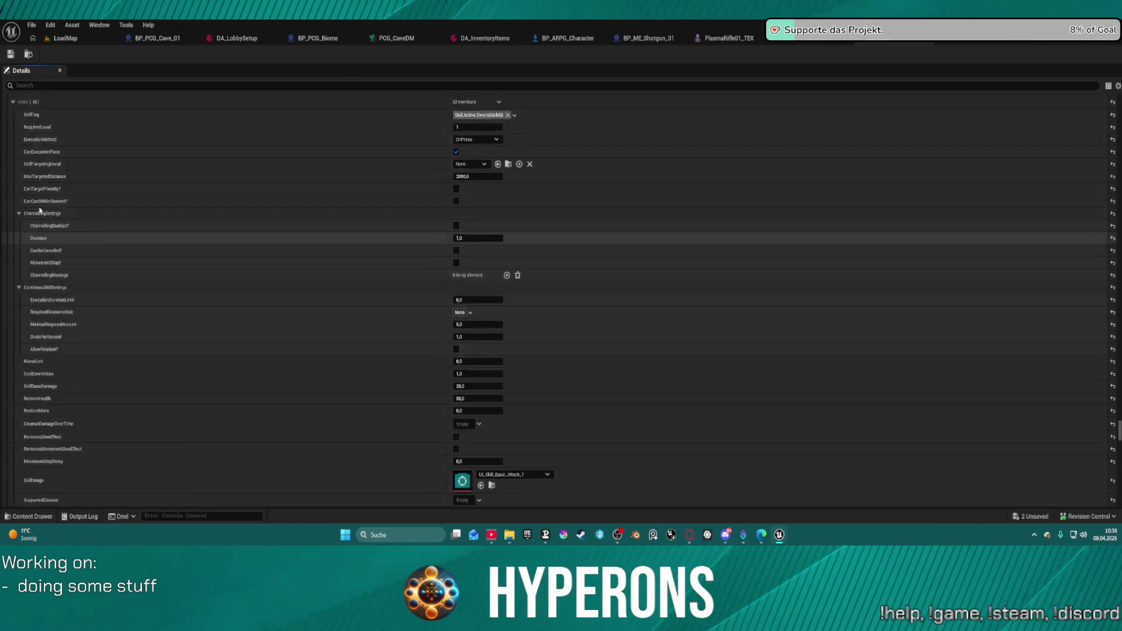
scroll(40, 211, up, 5)
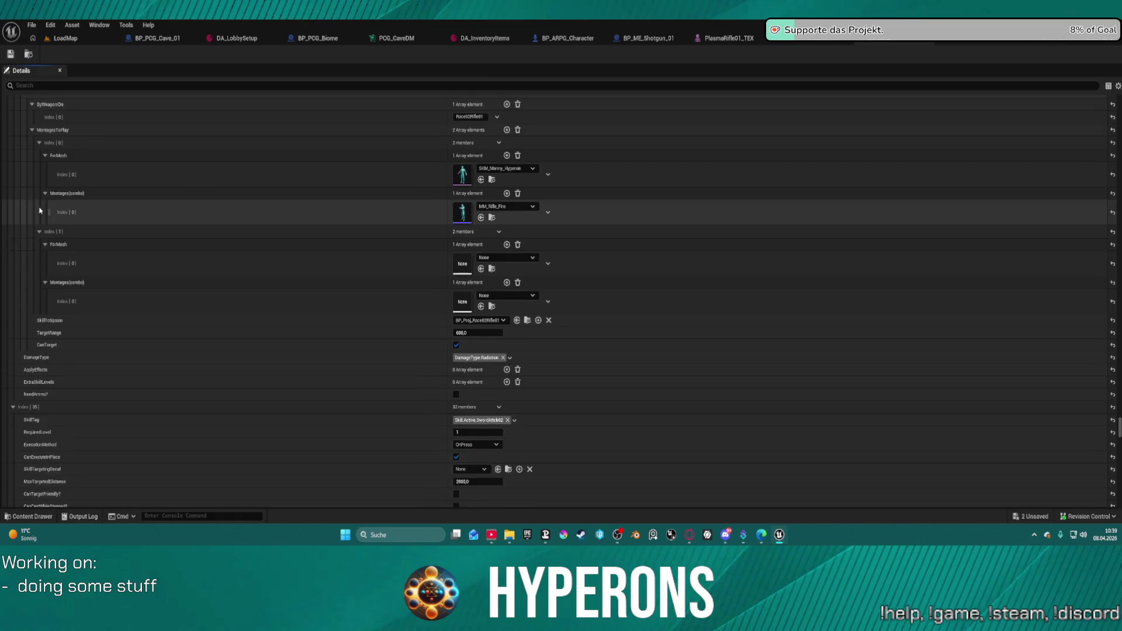
scroll(40, 211, down, 7)
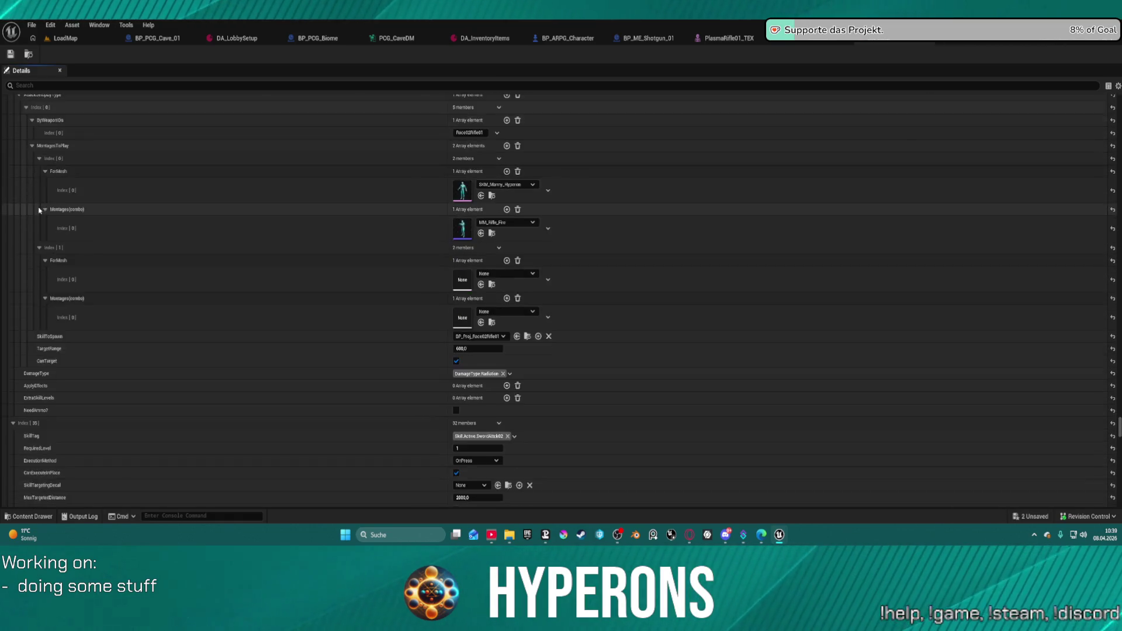
scroll(37, 281, up, 6)
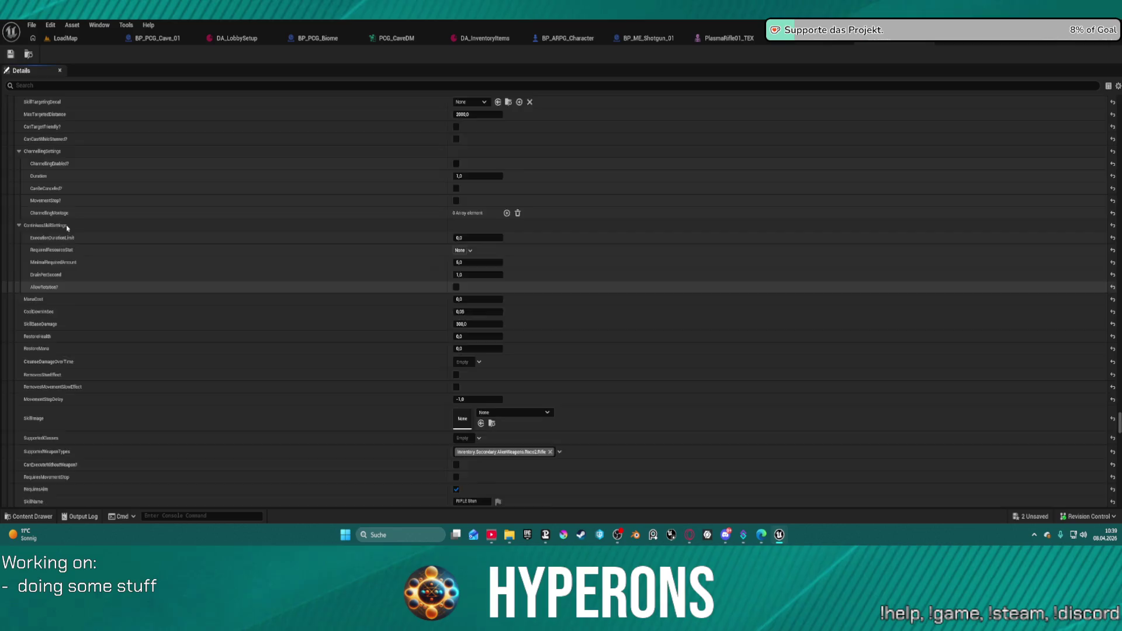
scroll(58, 234, down, 15)
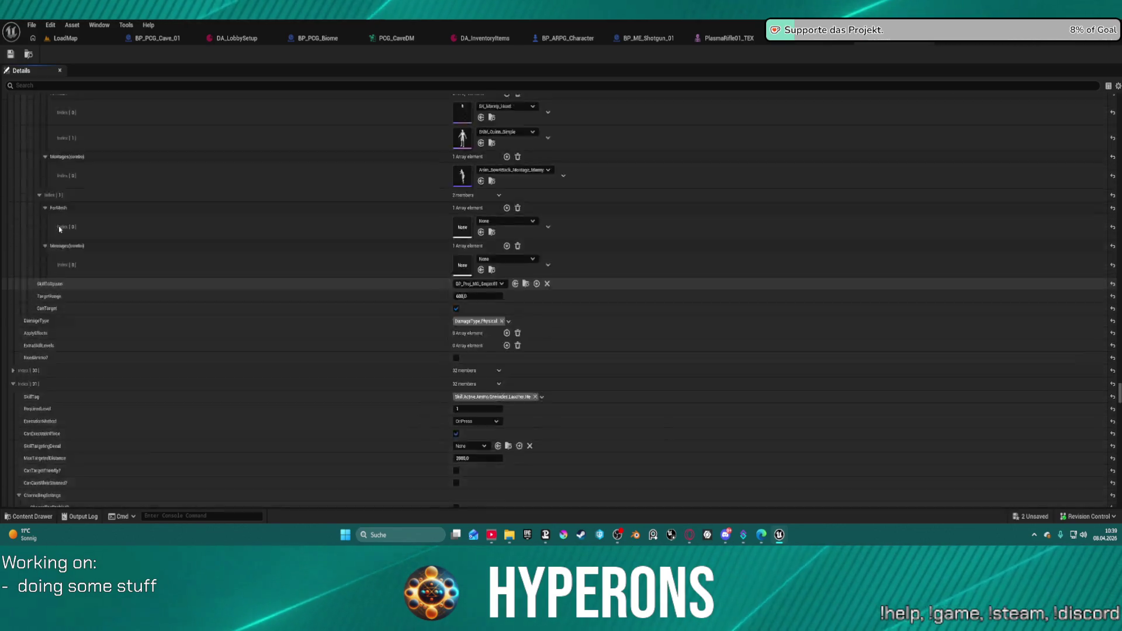
scroll(61, 231, up, 1)
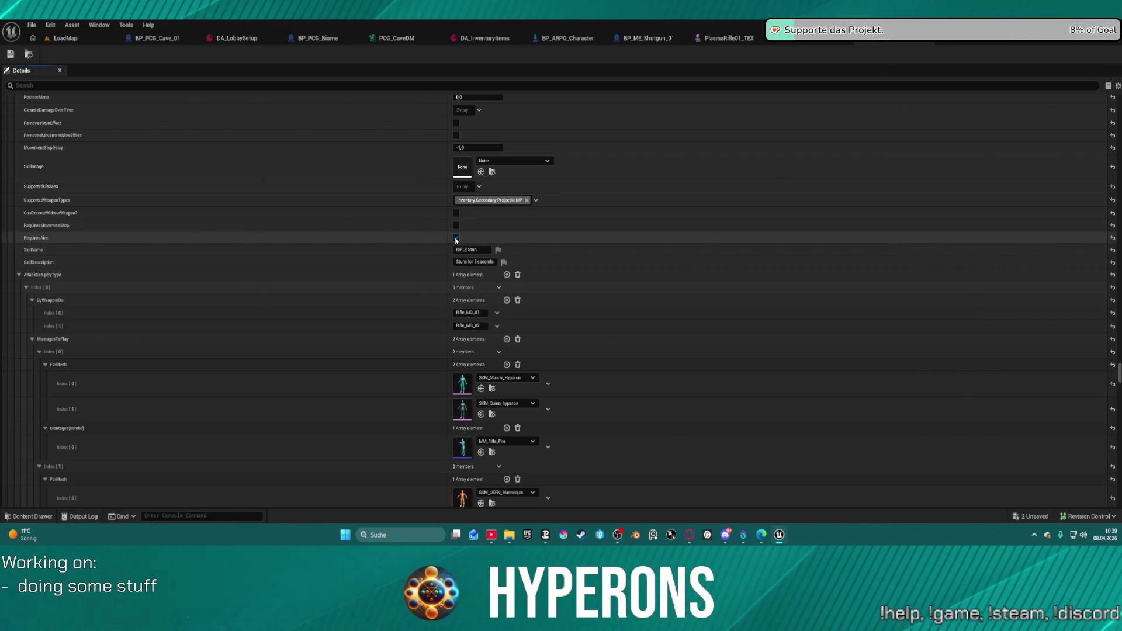
scroll(457, 240, up, 7)
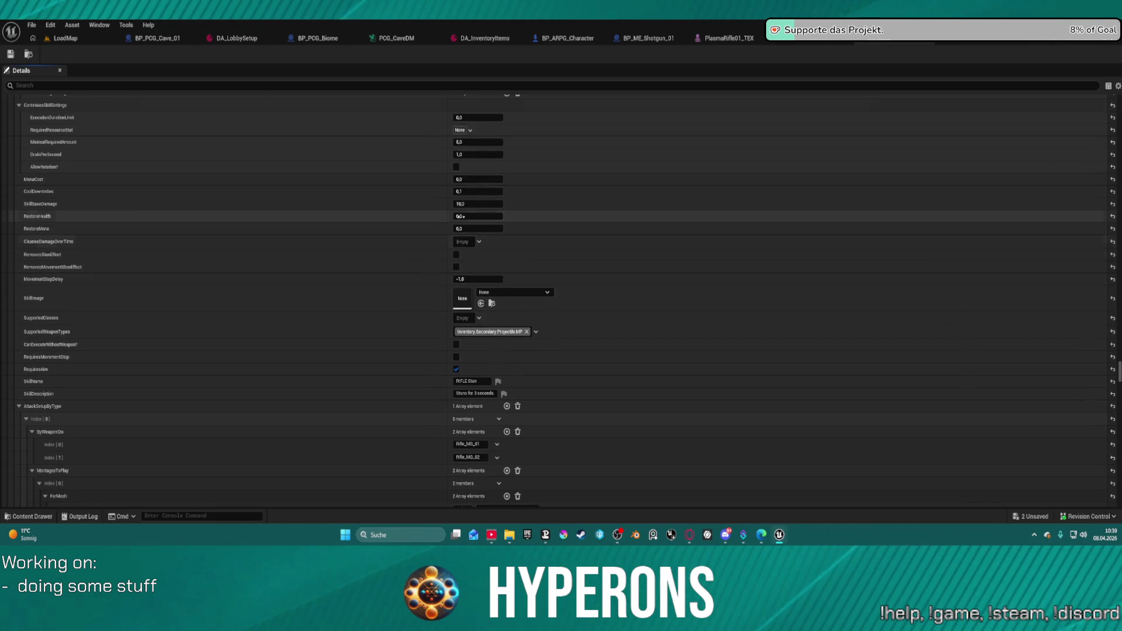
scroll(460, 216, up, 2)
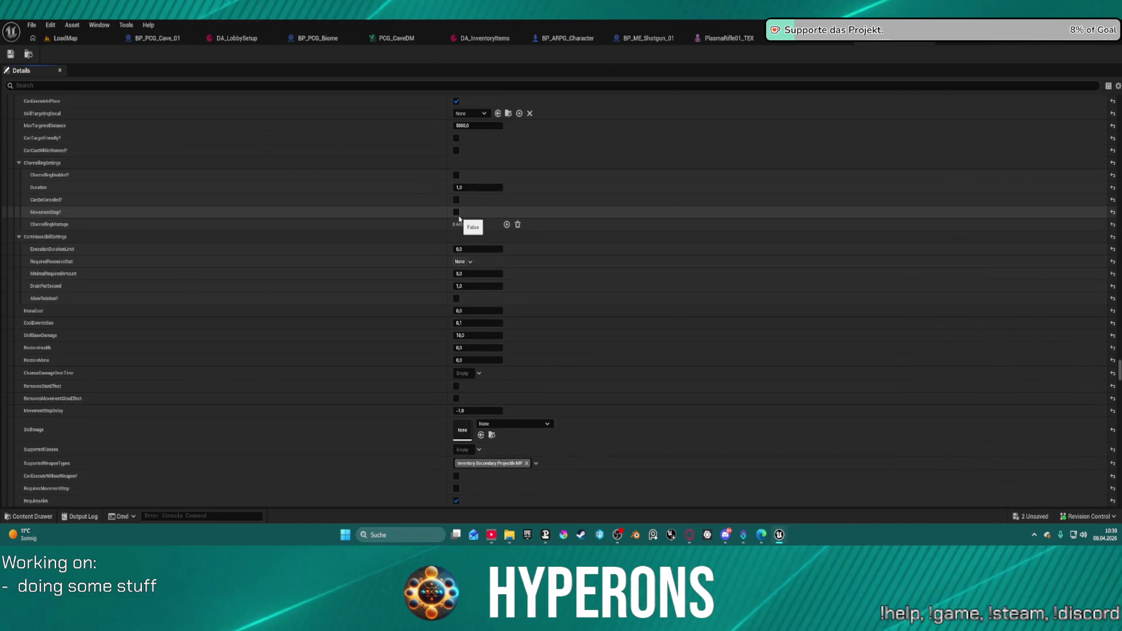
Step: Save the modified assets, return to the LoadMap level and start a play test
key(ctrl+s)
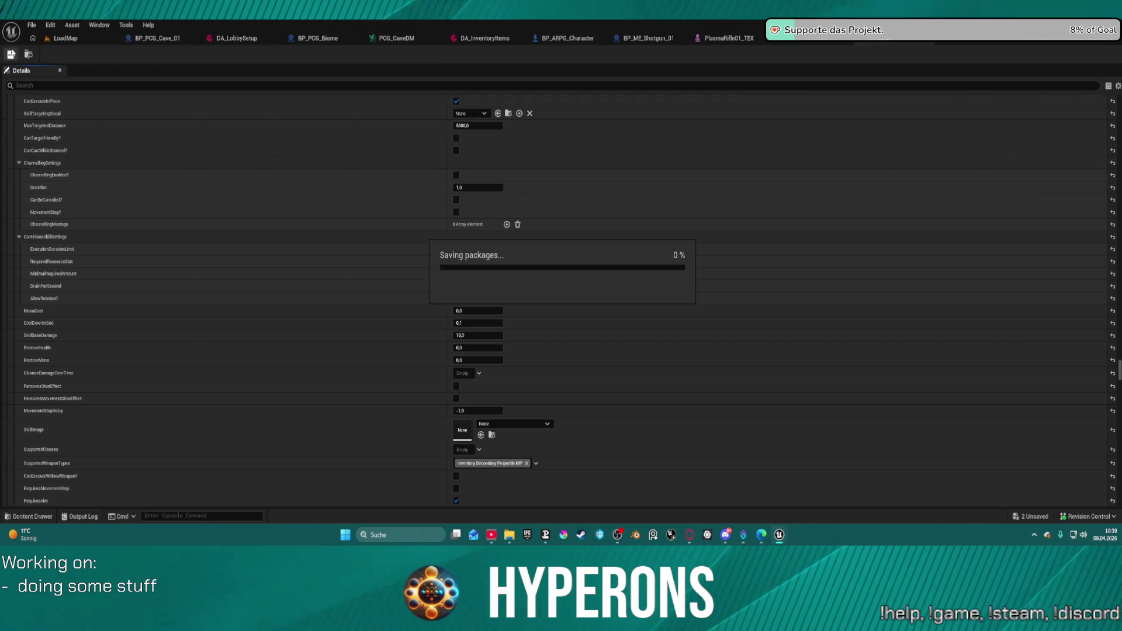
click(73, 38)
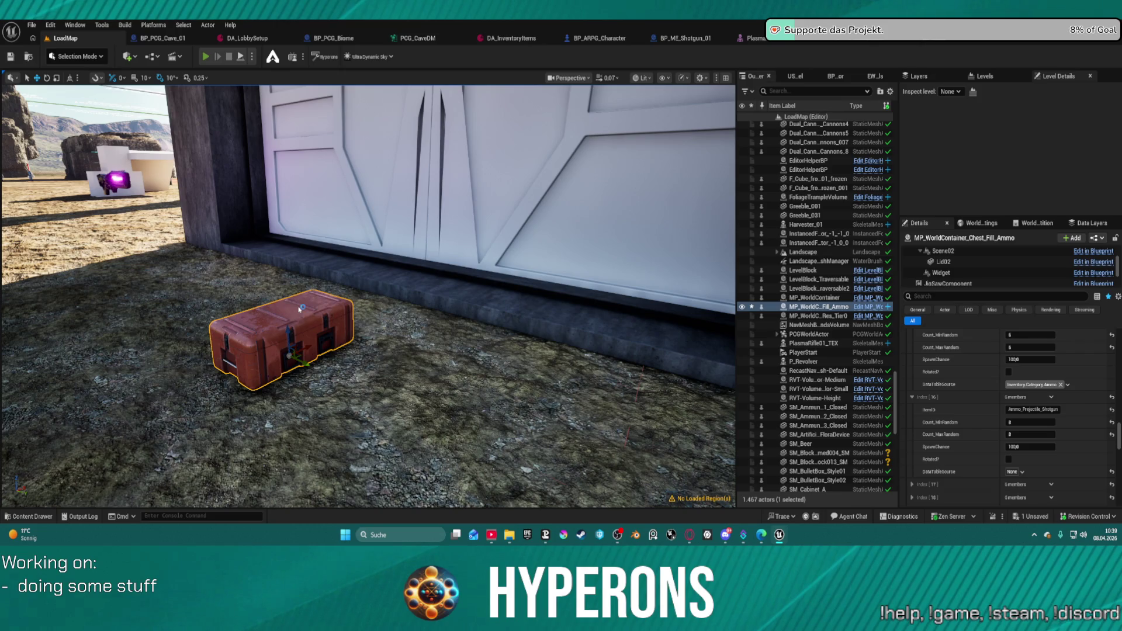
key(alt+p)
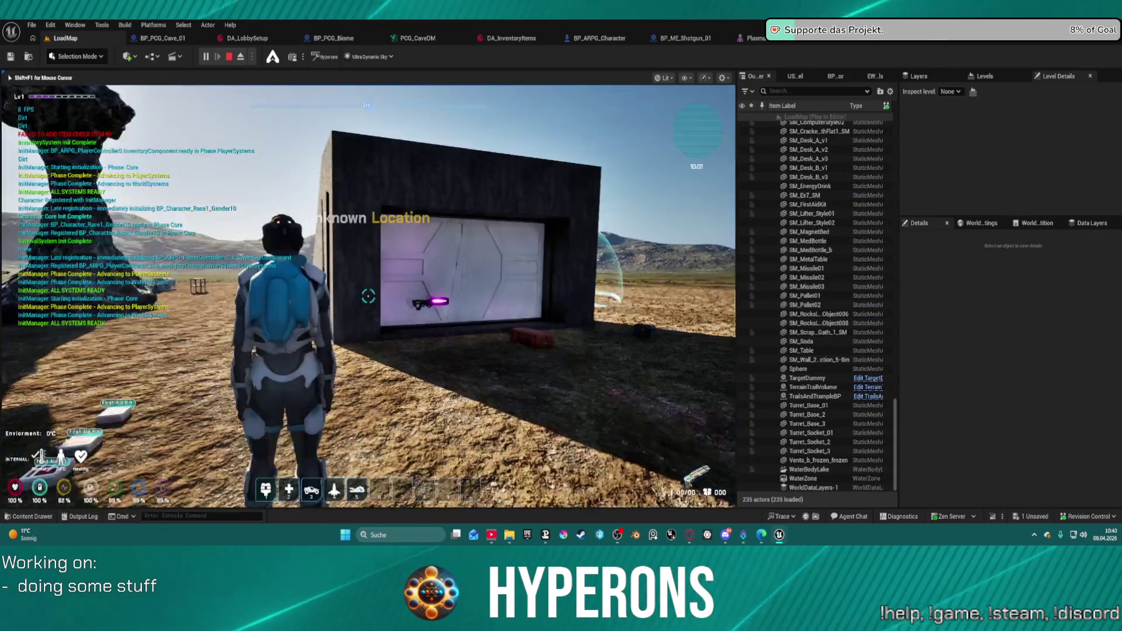
Step: Walk to the red DEV_ResContainer, open it and take Shotgun 01
key(w)
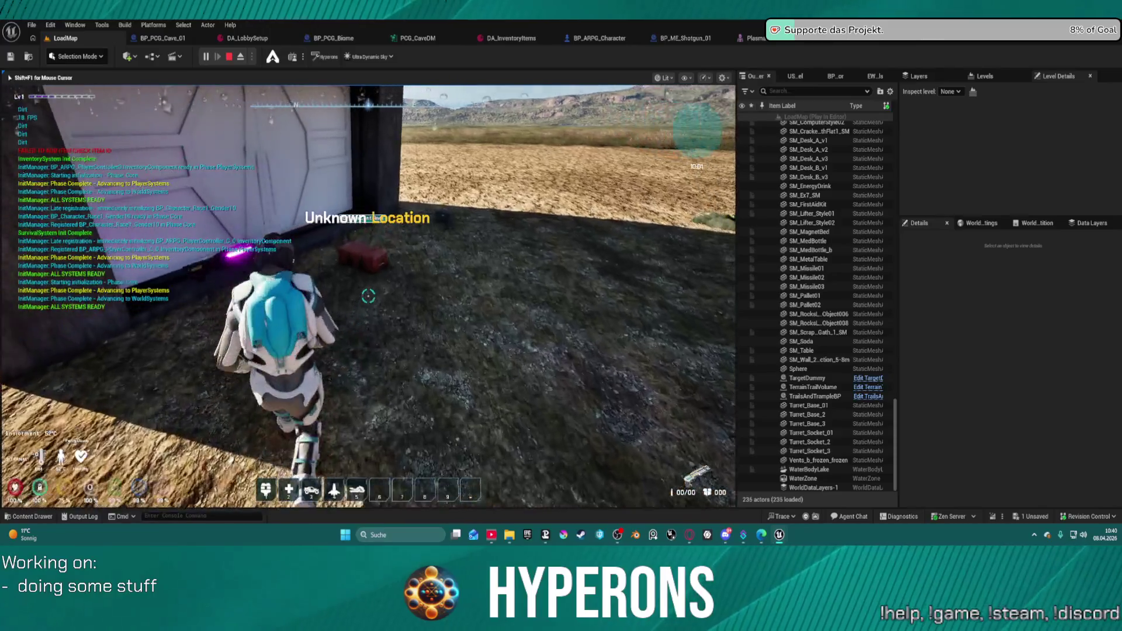
key(e)
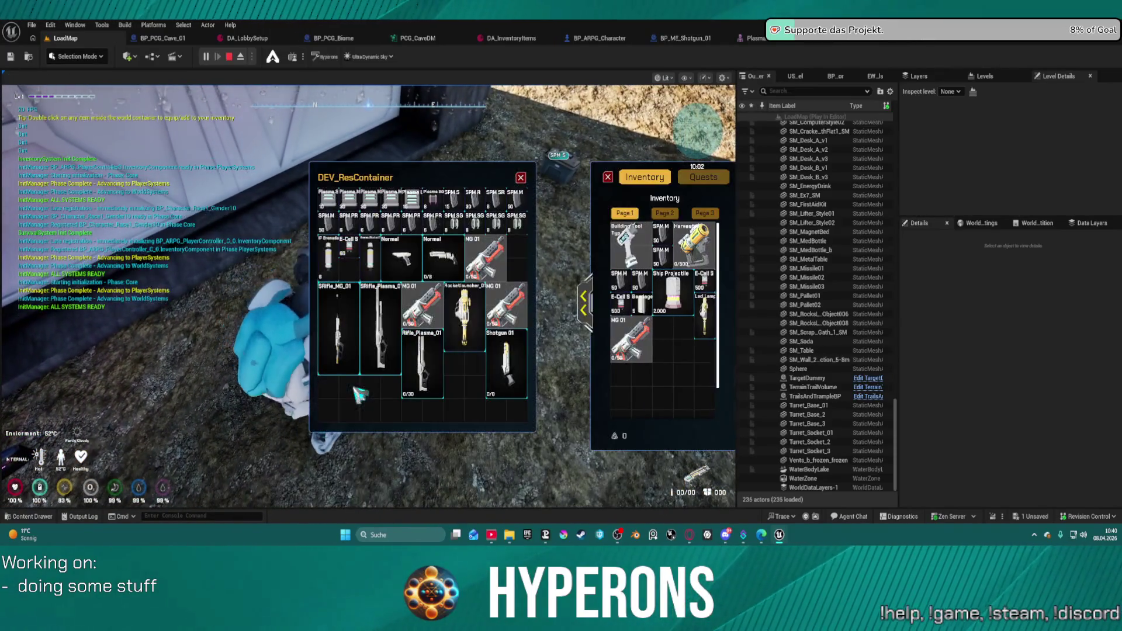
double_click(506, 353)
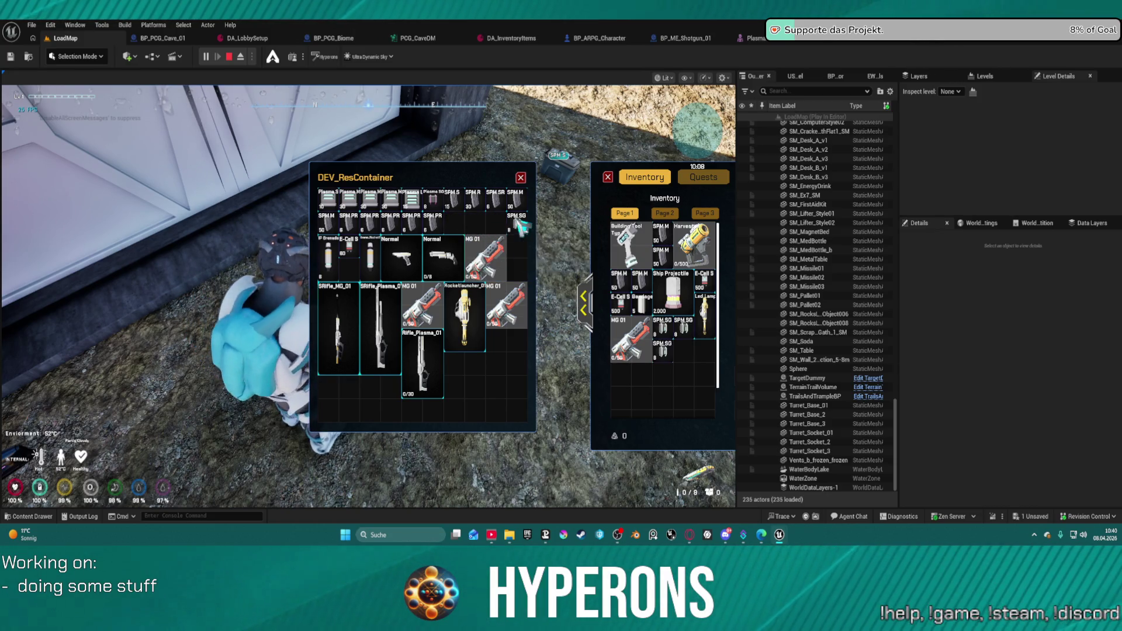
Step: Close the inventory panels and walk the shotgun-armed character around the desert
key(i)
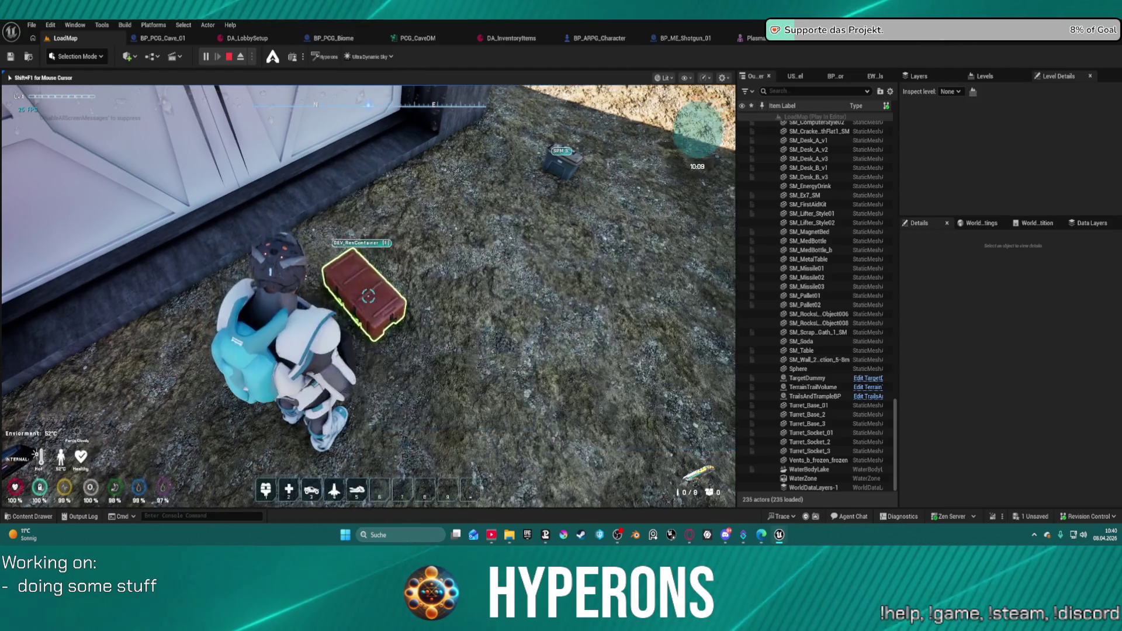
key(s)
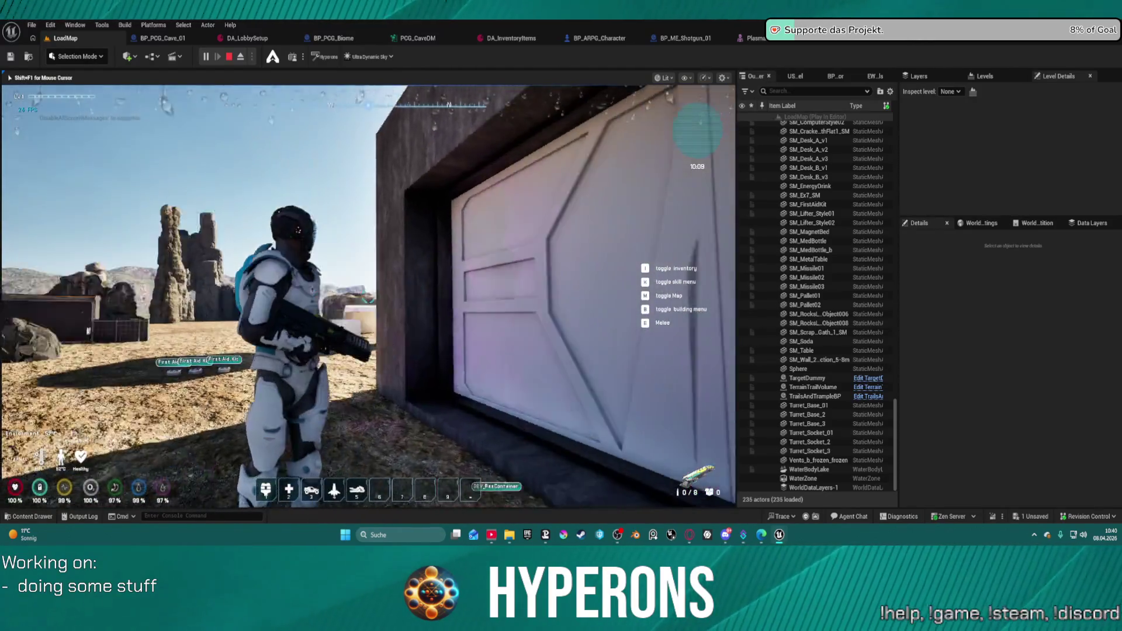
key(w)
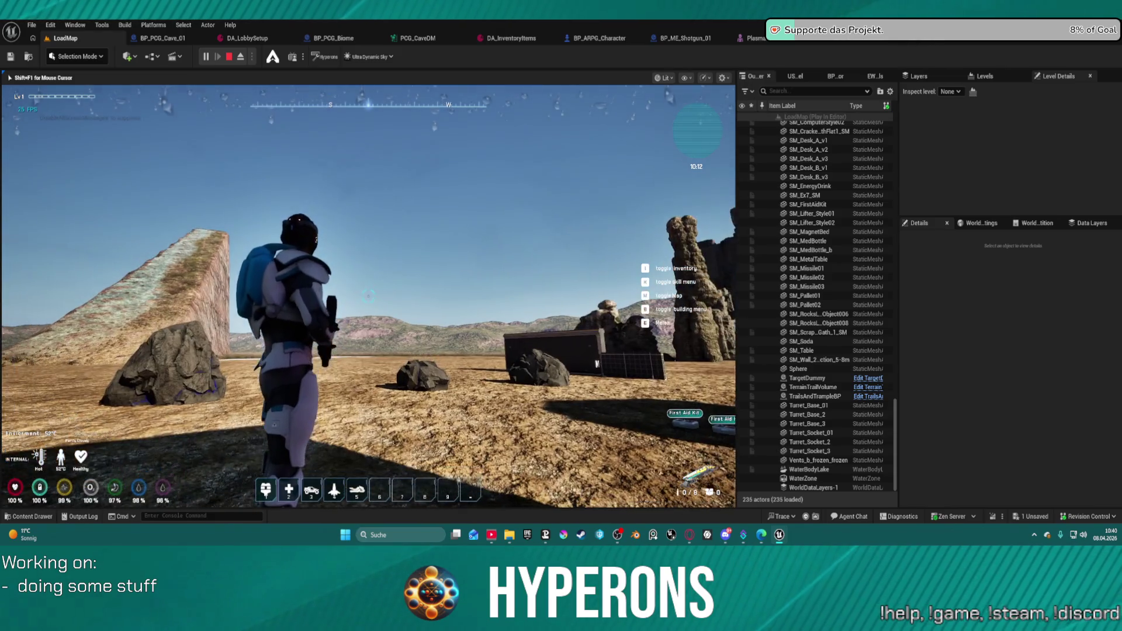
key(s)
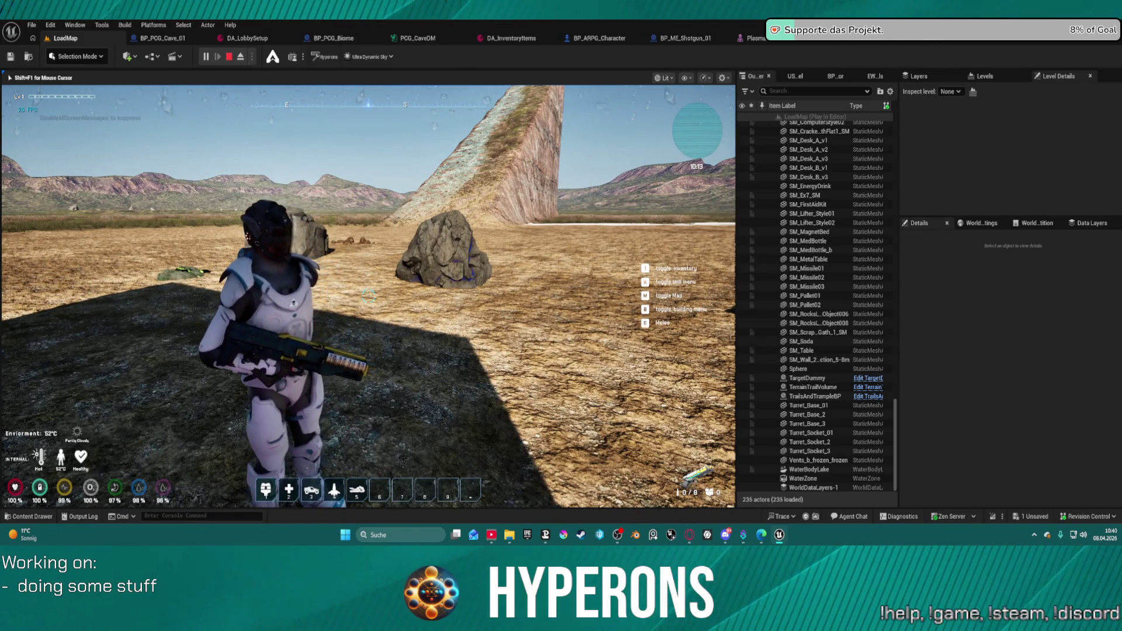
key(w)
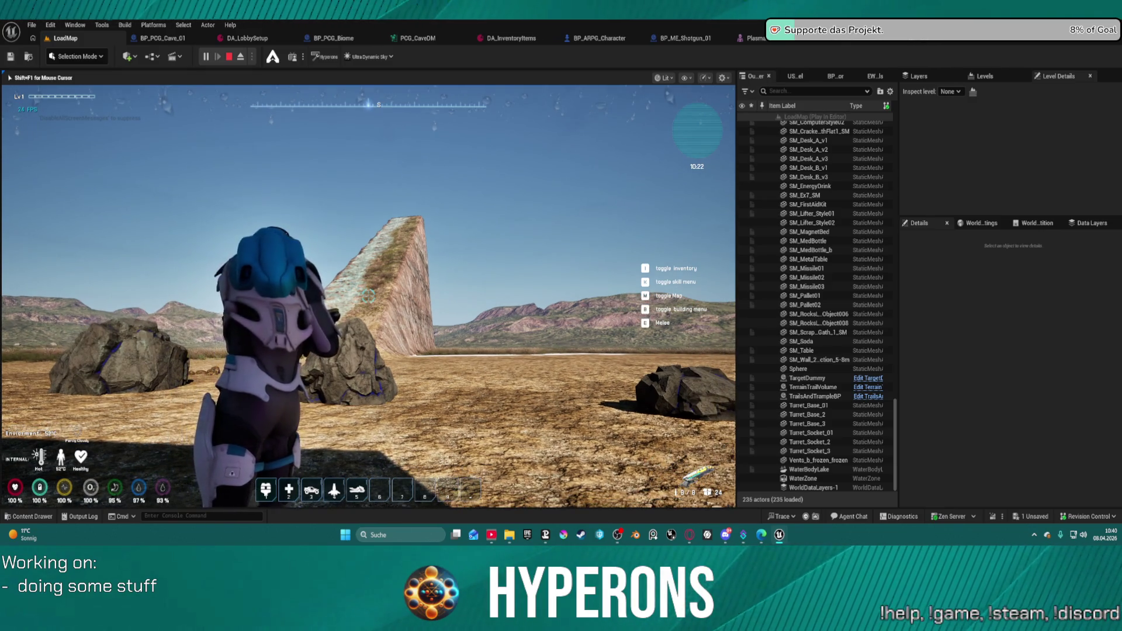
key(w)
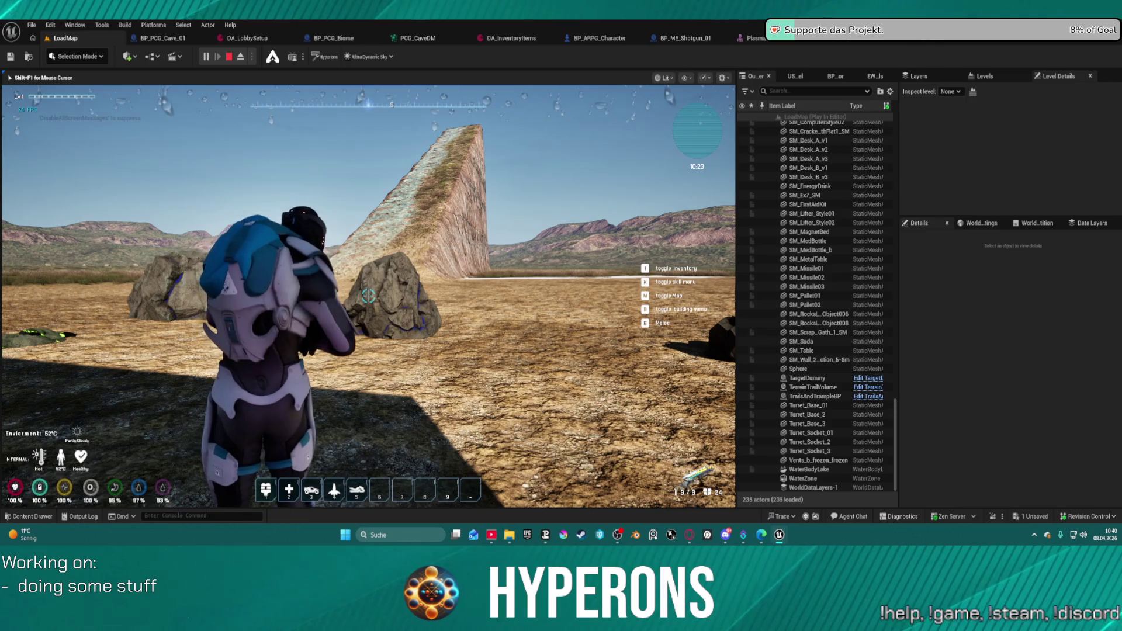
key(w)
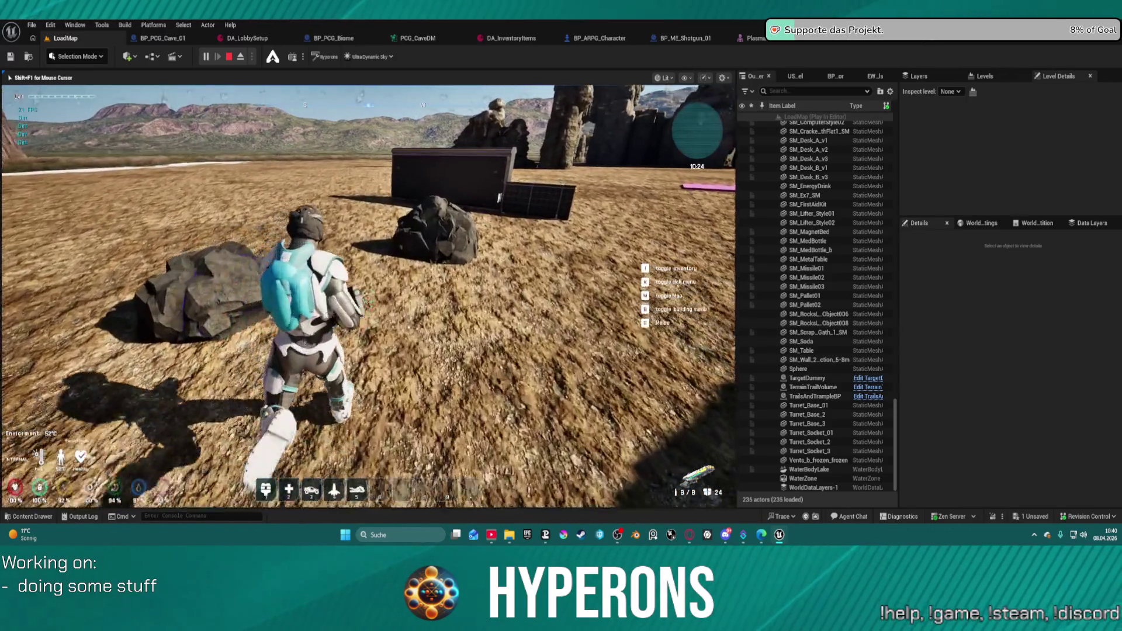
Step: Toggle the building placement preview on and off, then stop the play test
key(w)
key(b)
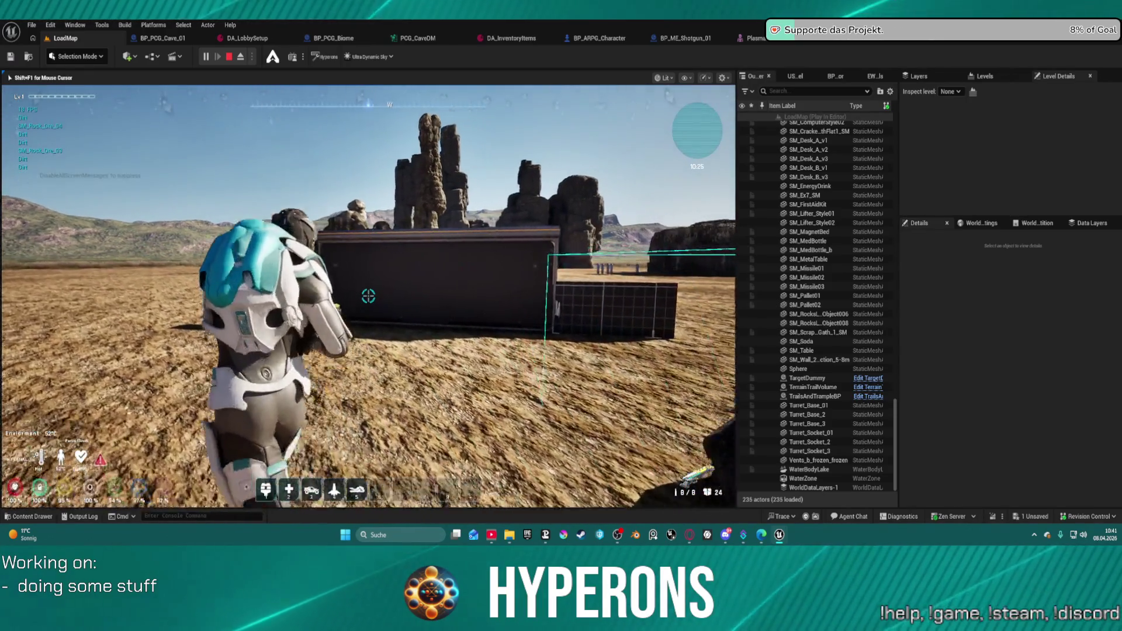
key(b)
key(w)
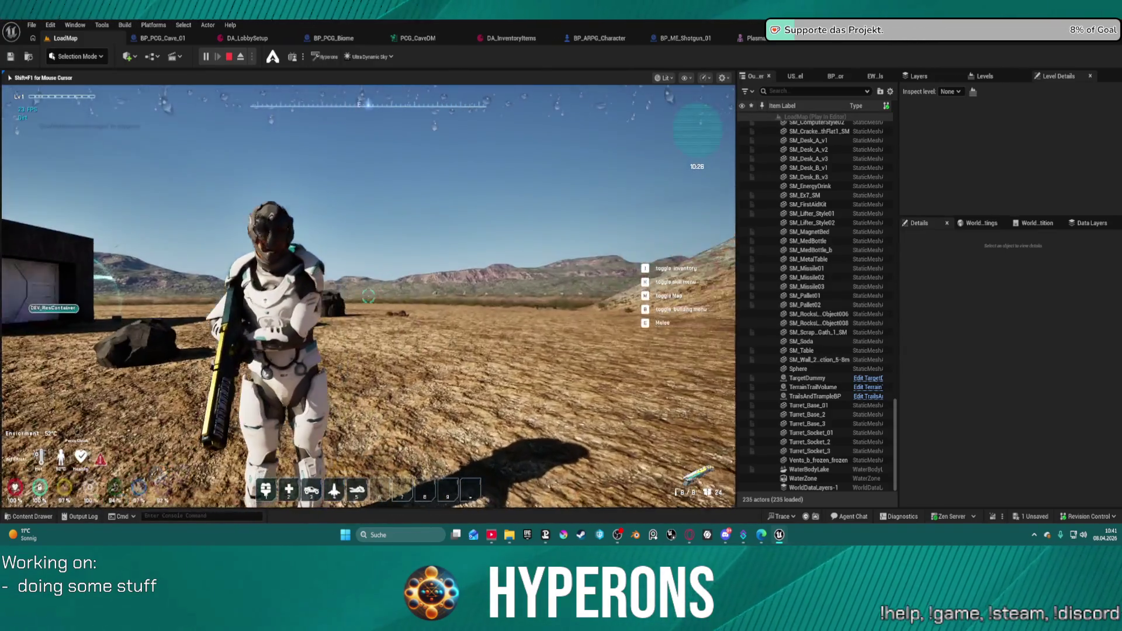
key(Escape)
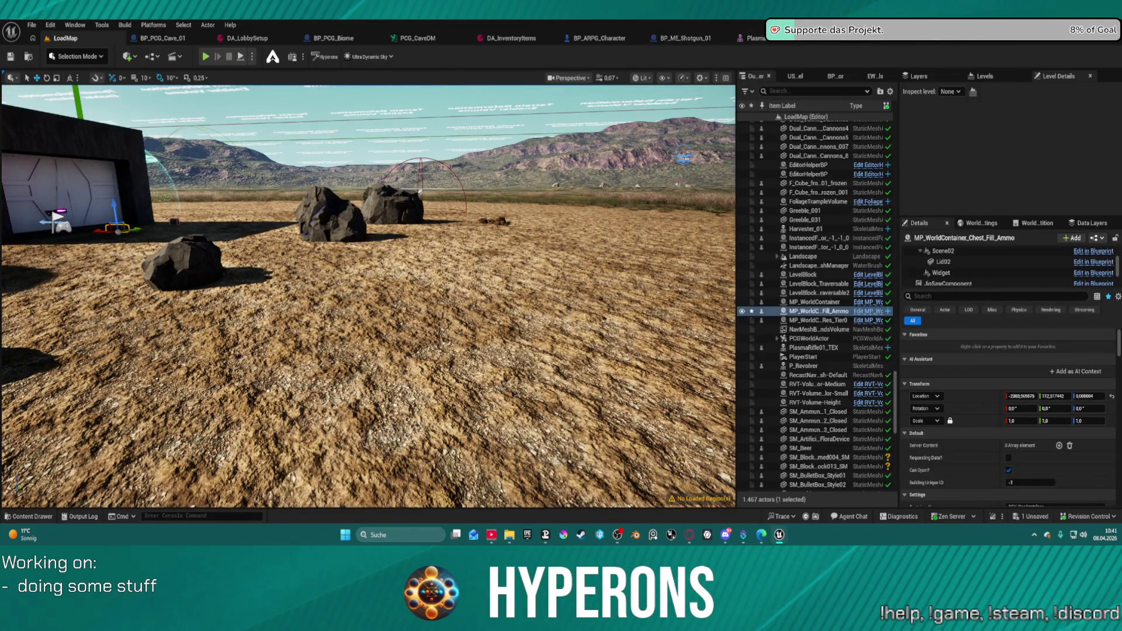
Step: Open SKM_P_Shotgun01 and check the ADS, Muzzle and HandIK_Left socket positions on the gun
click(684, 38)
double_click(584, 88)
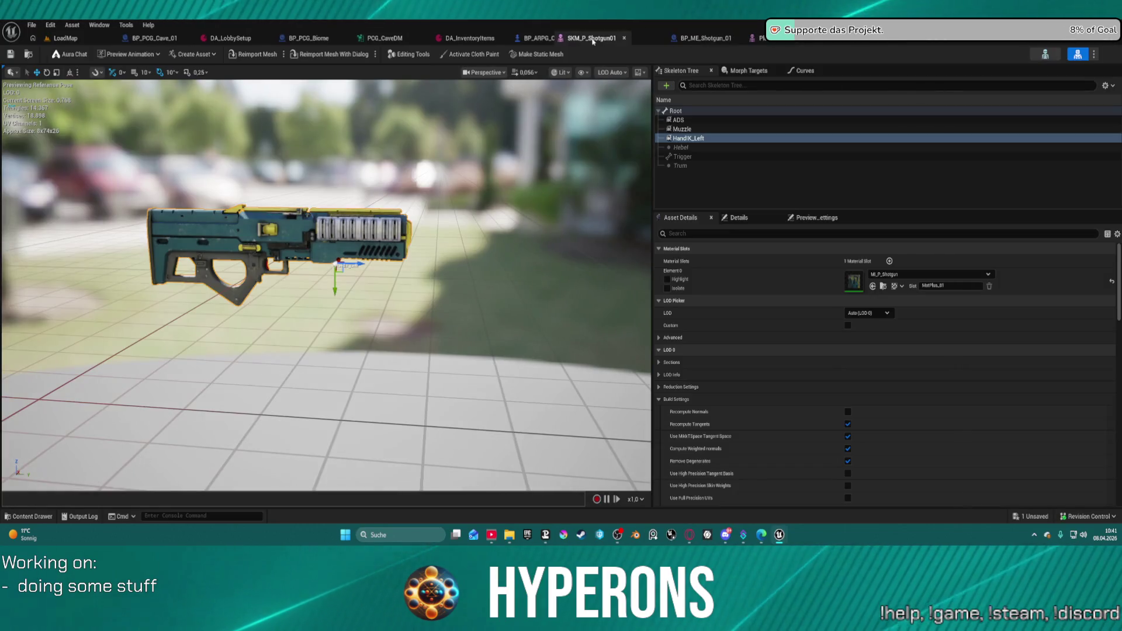
click(679, 120)
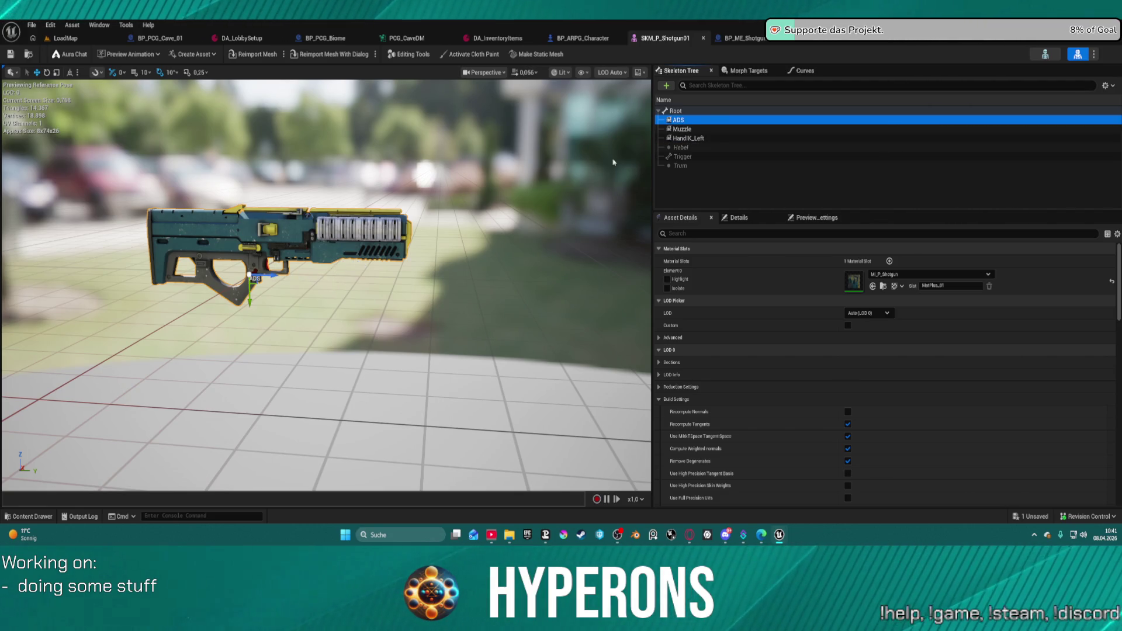
click(679, 129)
click(699, 139)
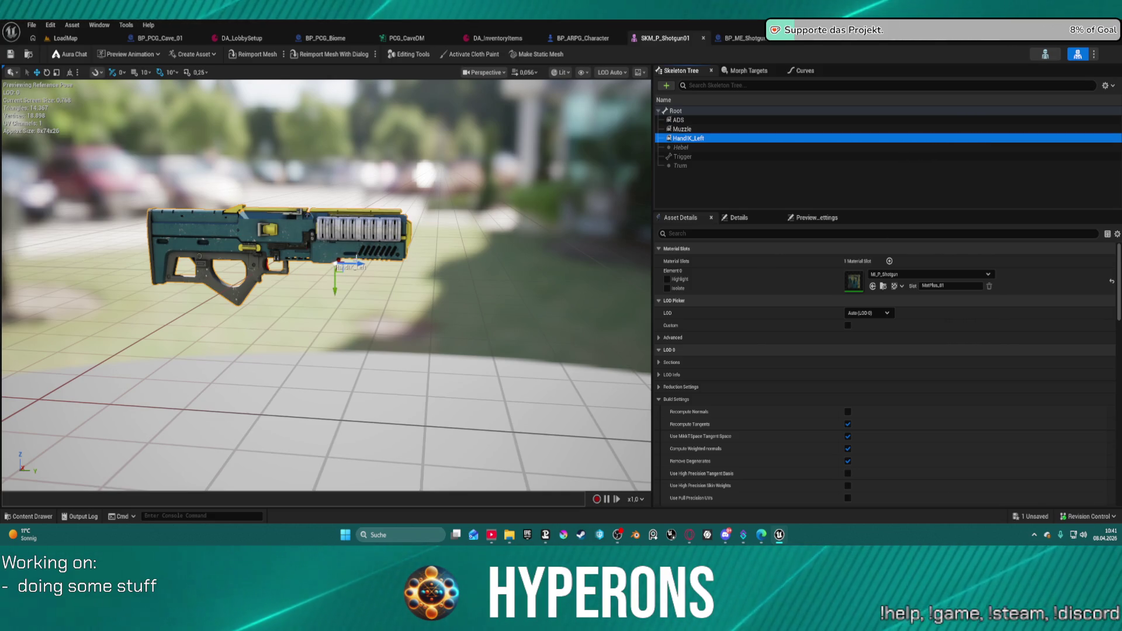
click(358, 266)
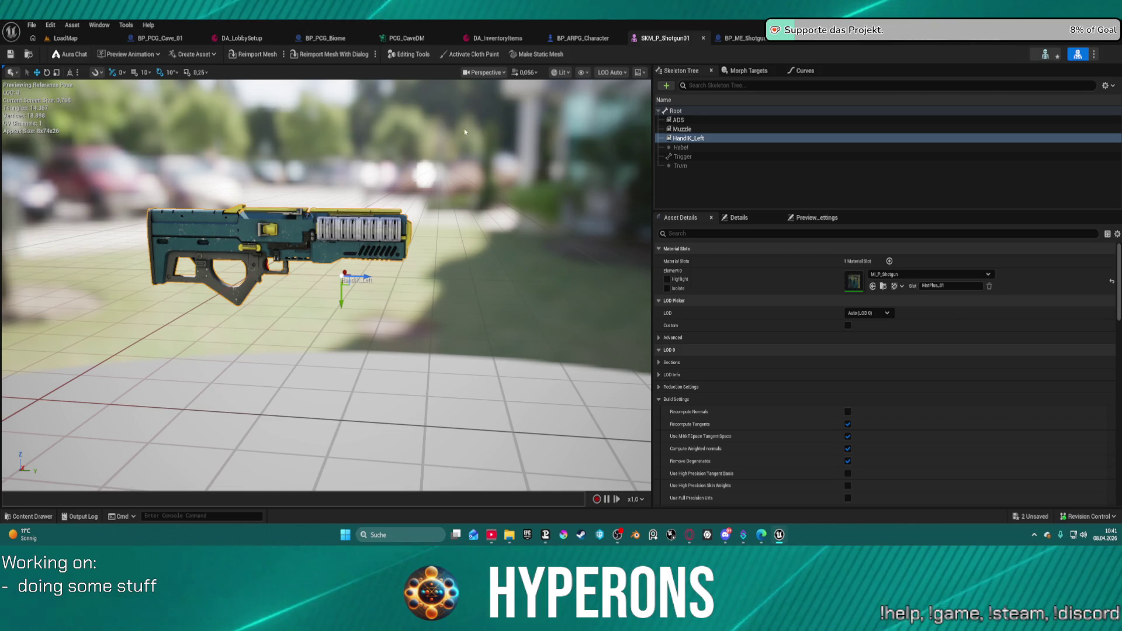
click(29, 56)
Step: Create SKM_P_Shotgun01_Skeleton from the shotgun mesh, keeping the default name
right_click(517, 453)
mouse_move(524, 439)
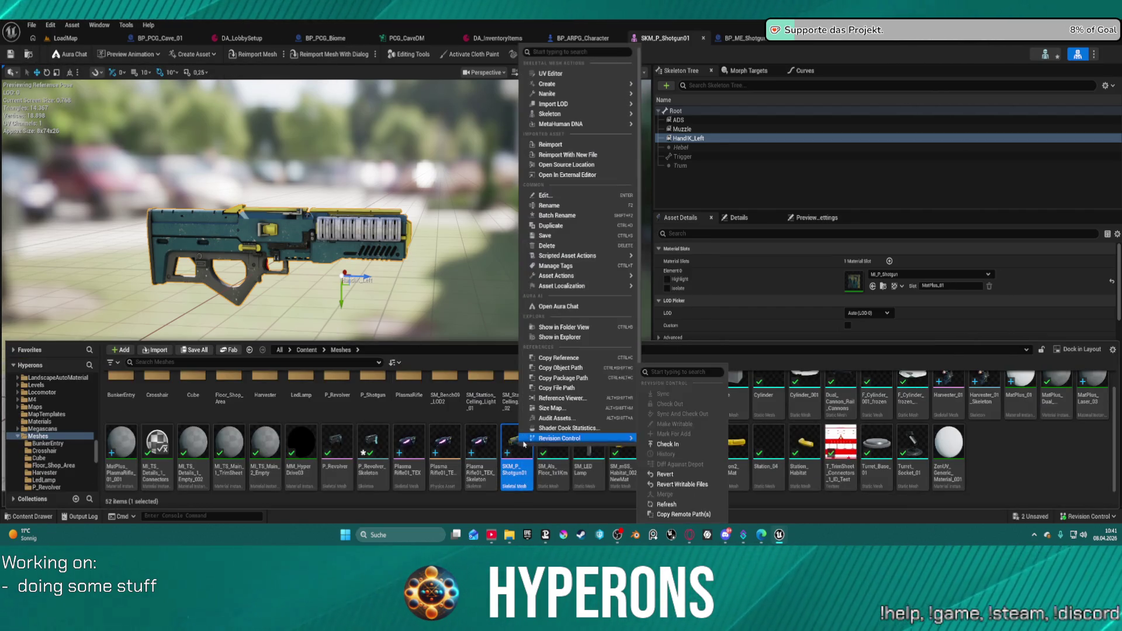
mouse_move(605, 114)
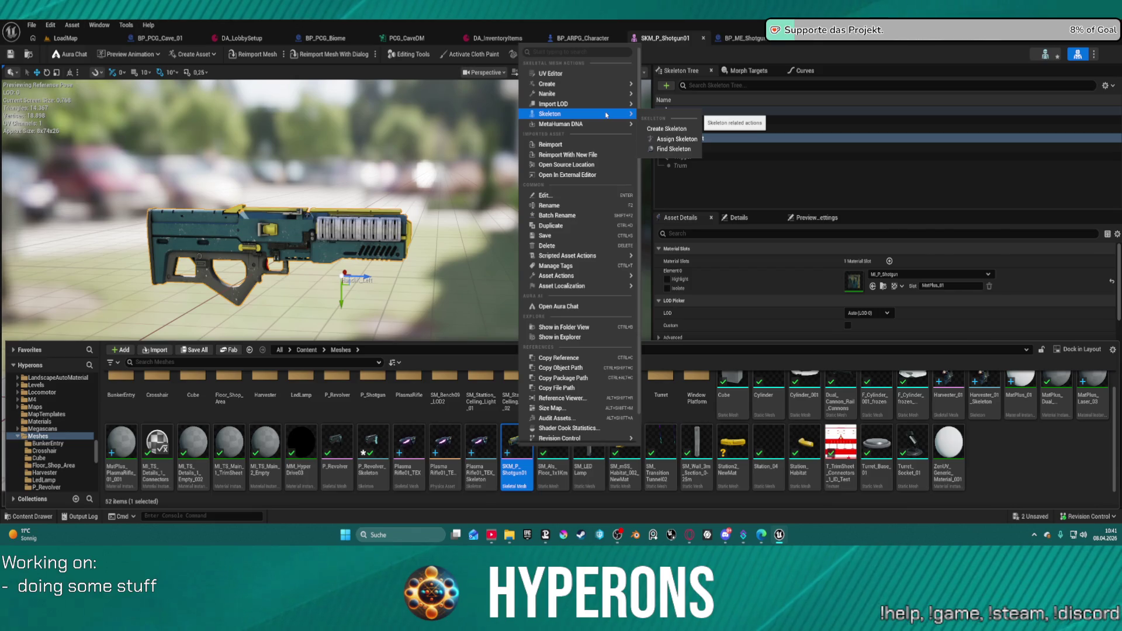
click(667, 128)
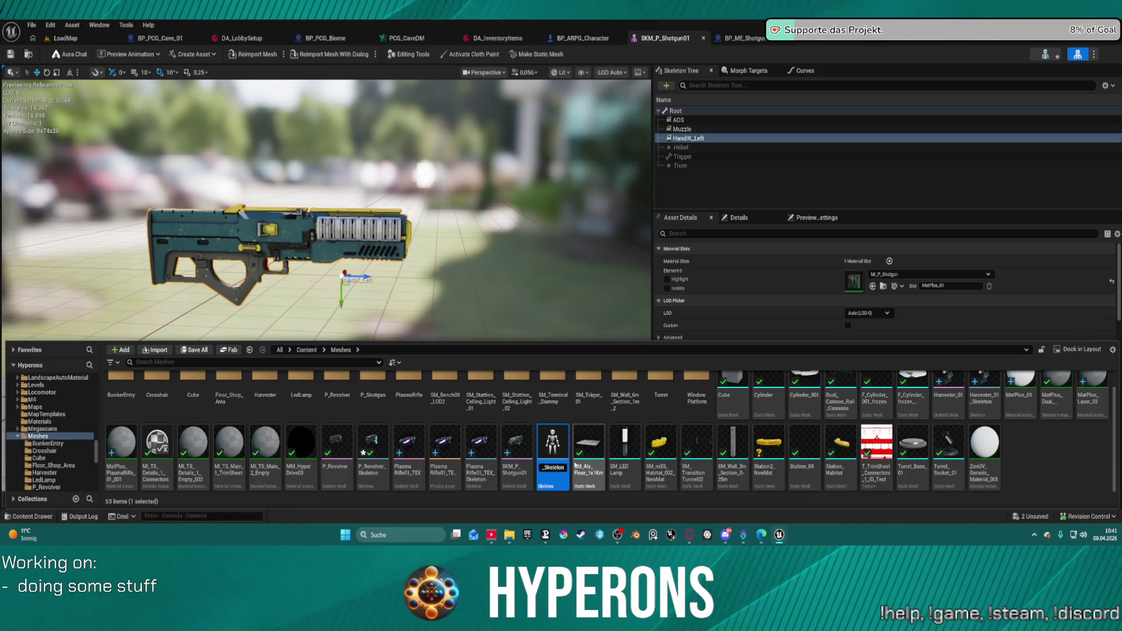
key(Return)
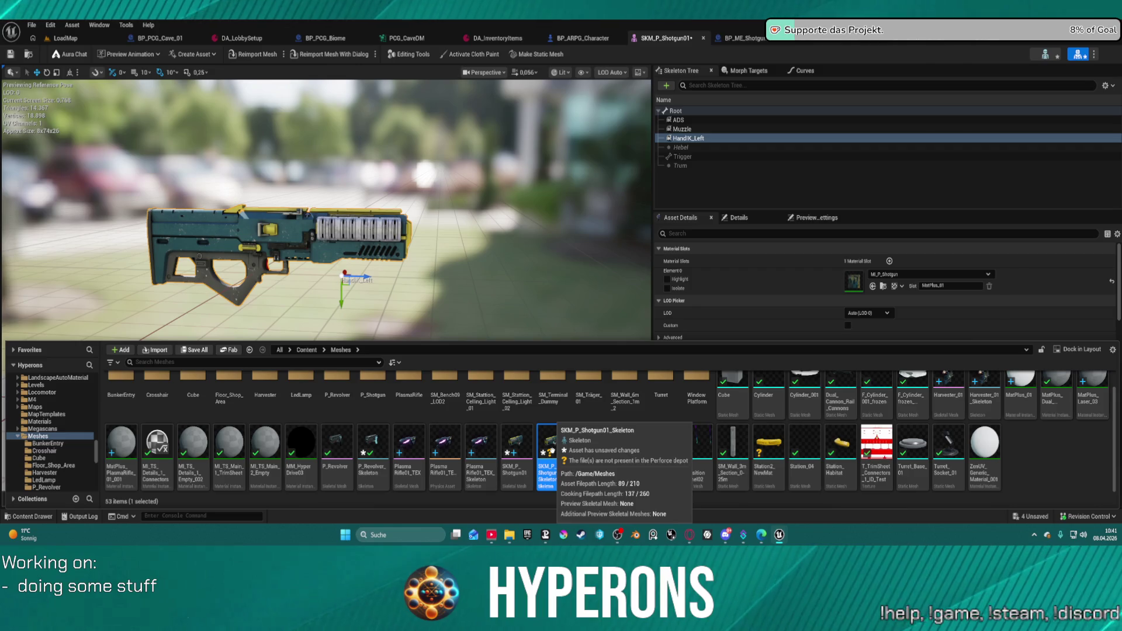
Step: Look over the new shotgun skeleton in the Skeleton editor mode
click(1053, 79)
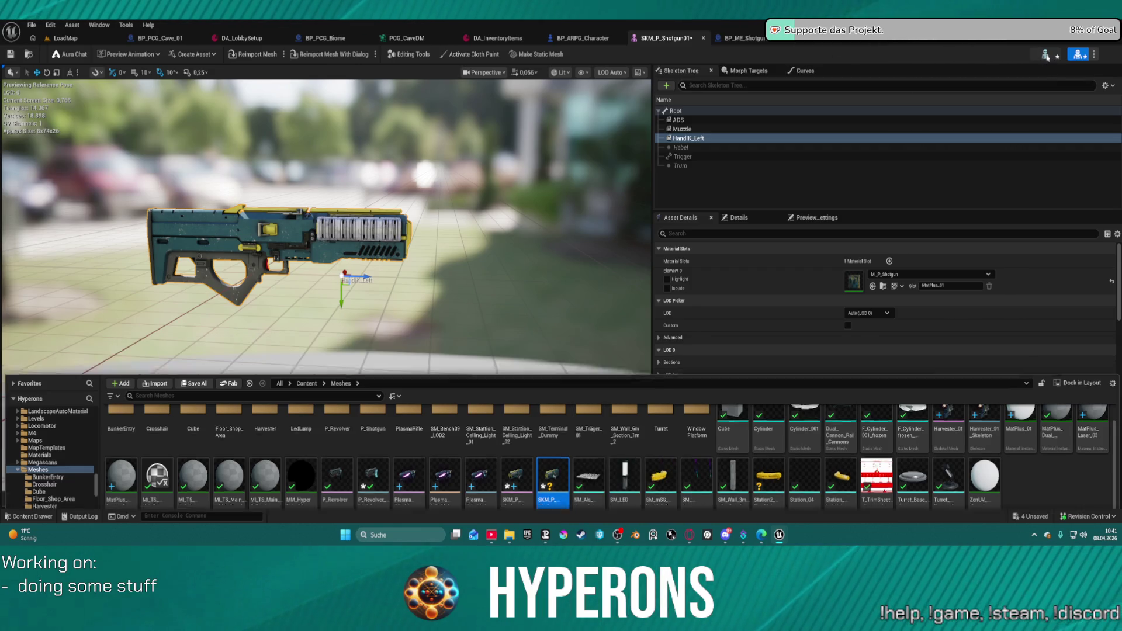
click(1045, 53)
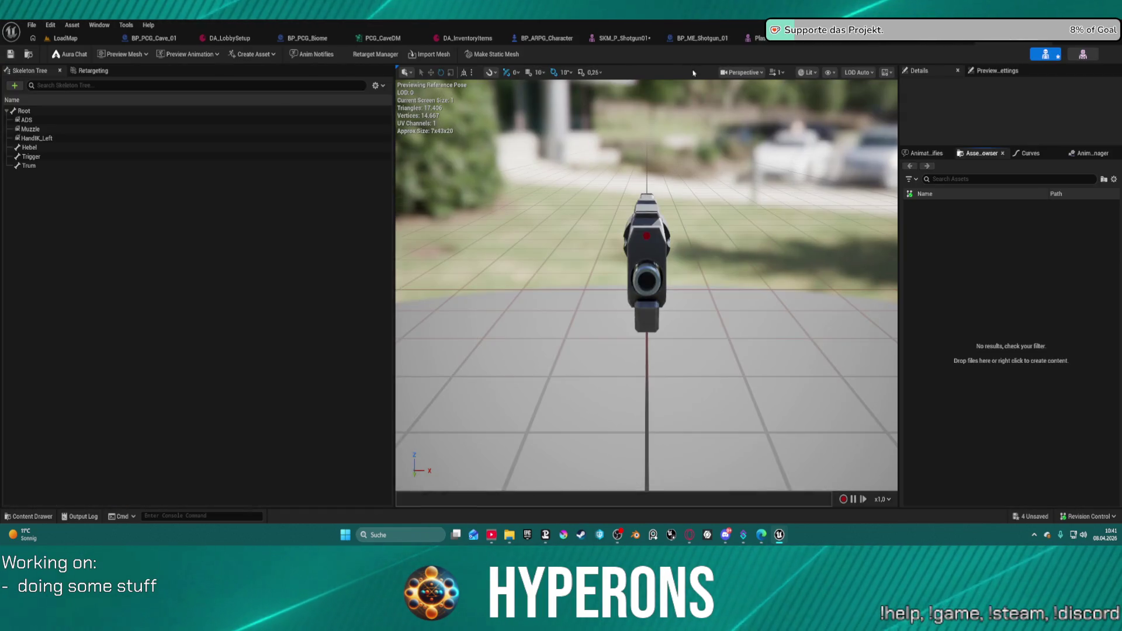
scroll(753, 199, up, 2)
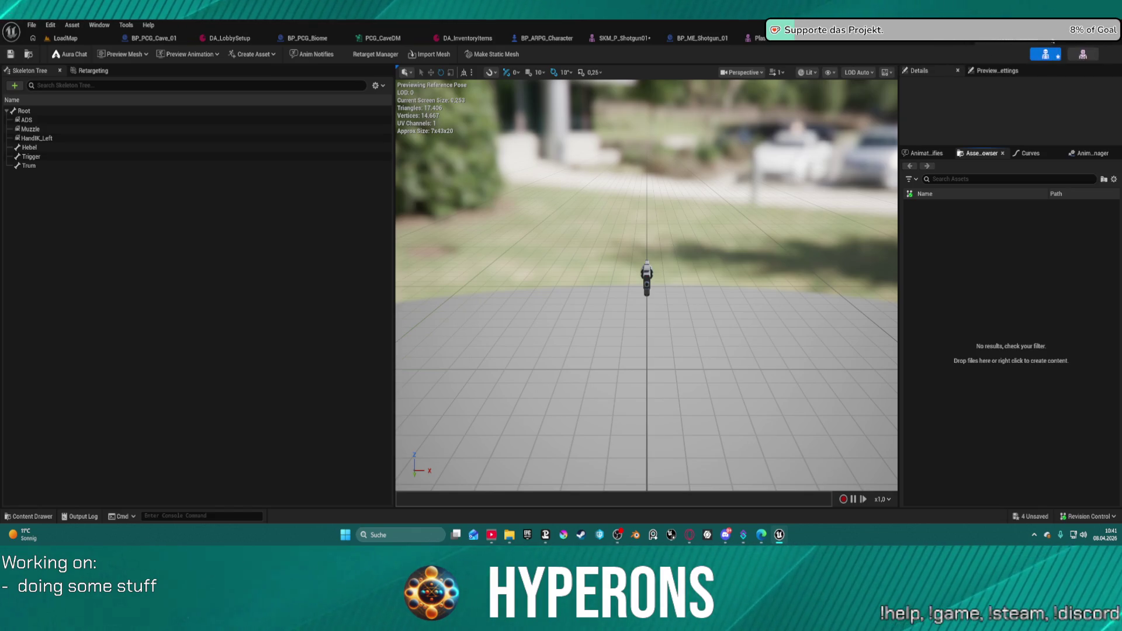
click(990, 38)
key(ctrl+space)
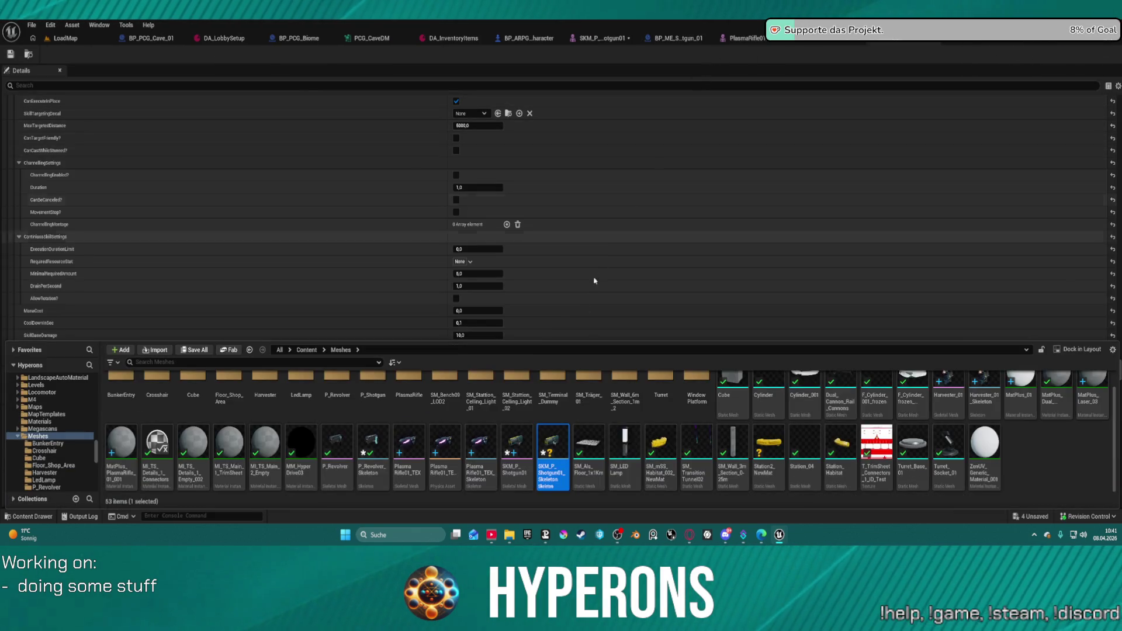
Step: Choose Assign Skeleton on SKM_P_Shotgun01 and pick the shotgun skeleton found by searching 'shotgu'
right_click(515, 450)
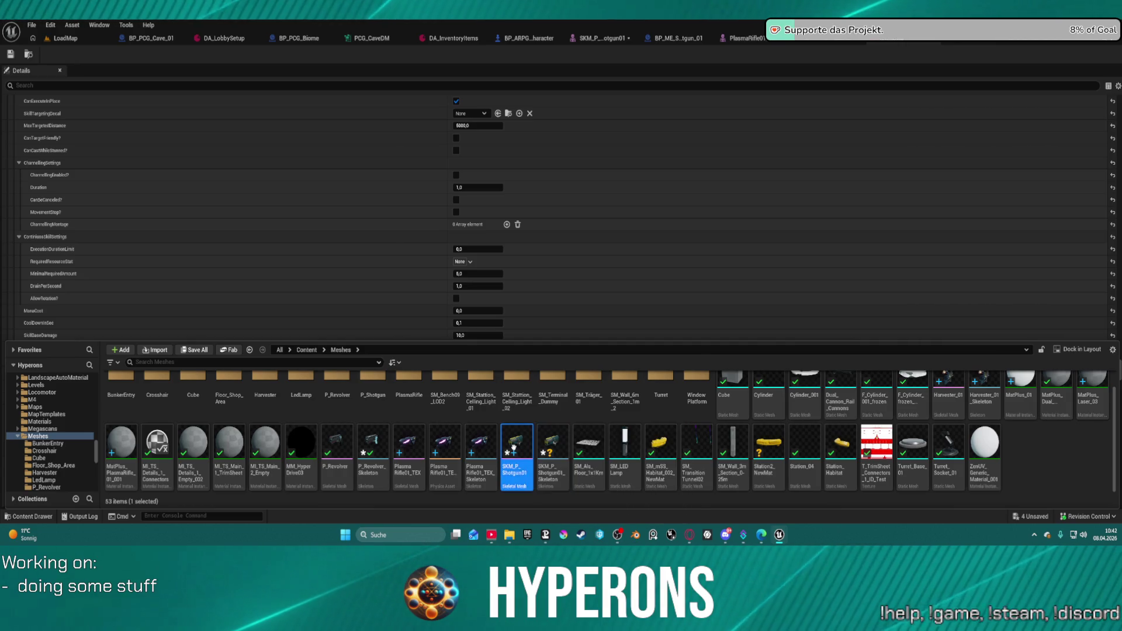
mouse_move(602, 115)
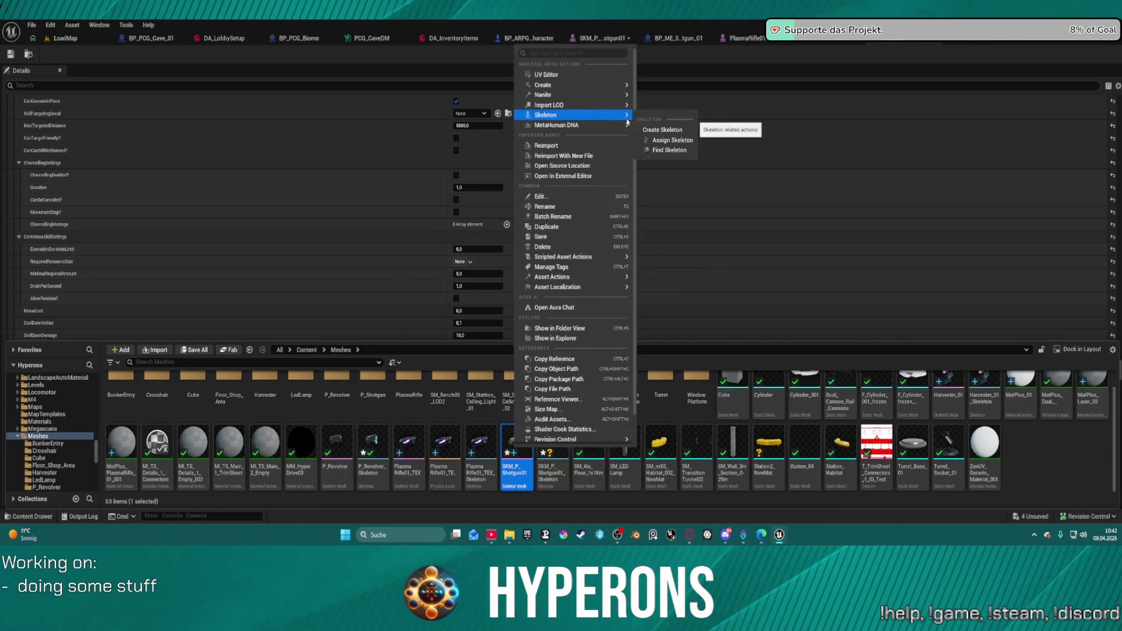
click(666, 147)
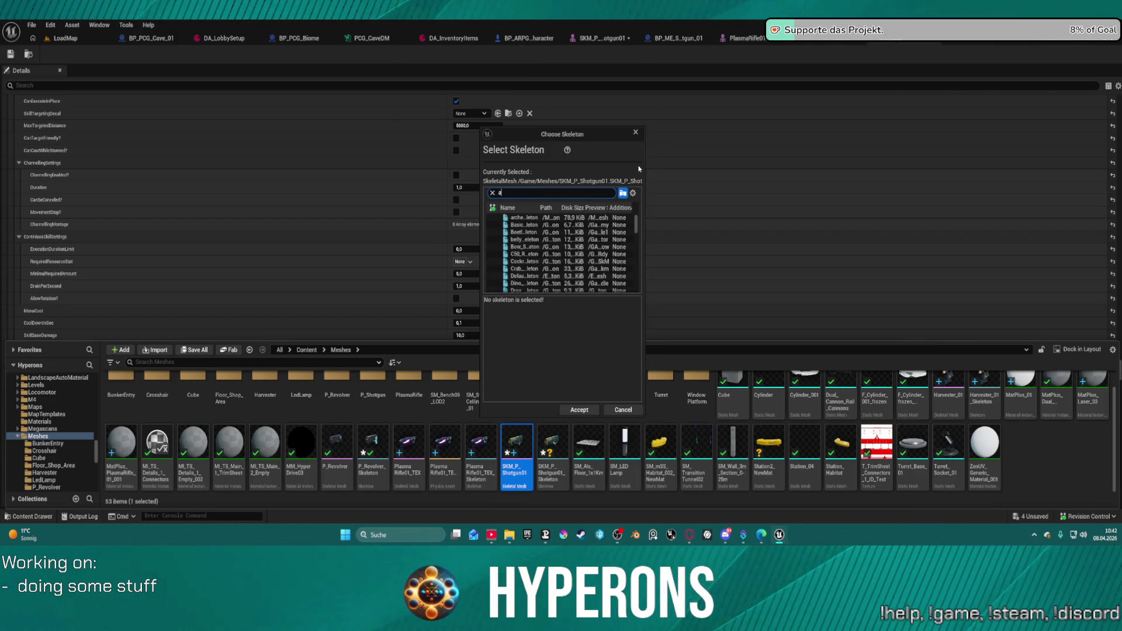
text(shotgu)
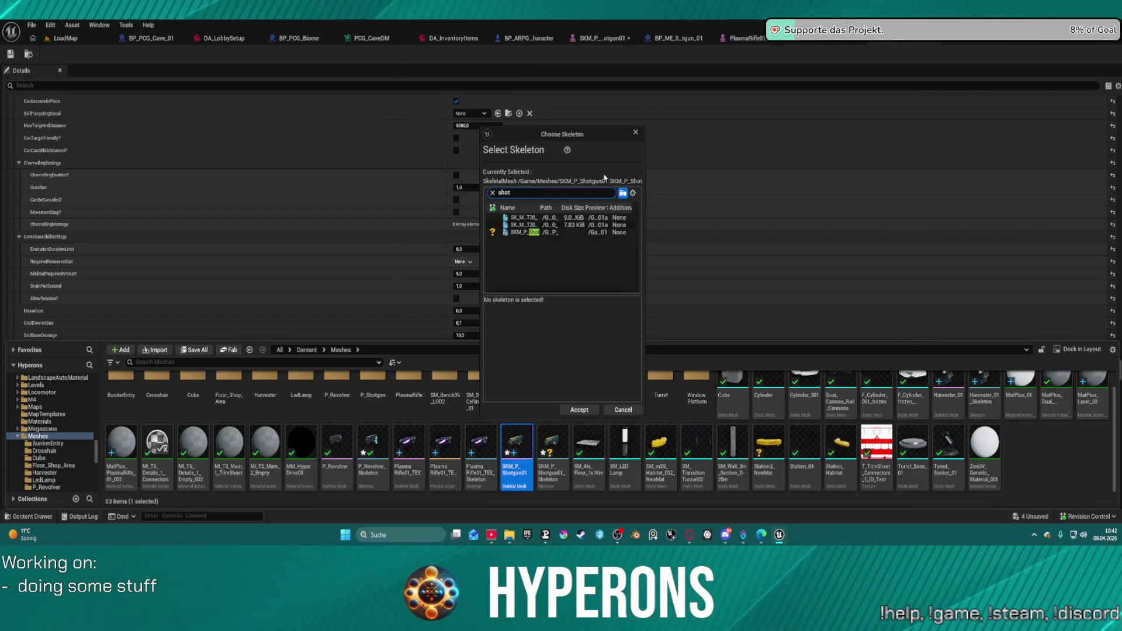
click(517, 233)
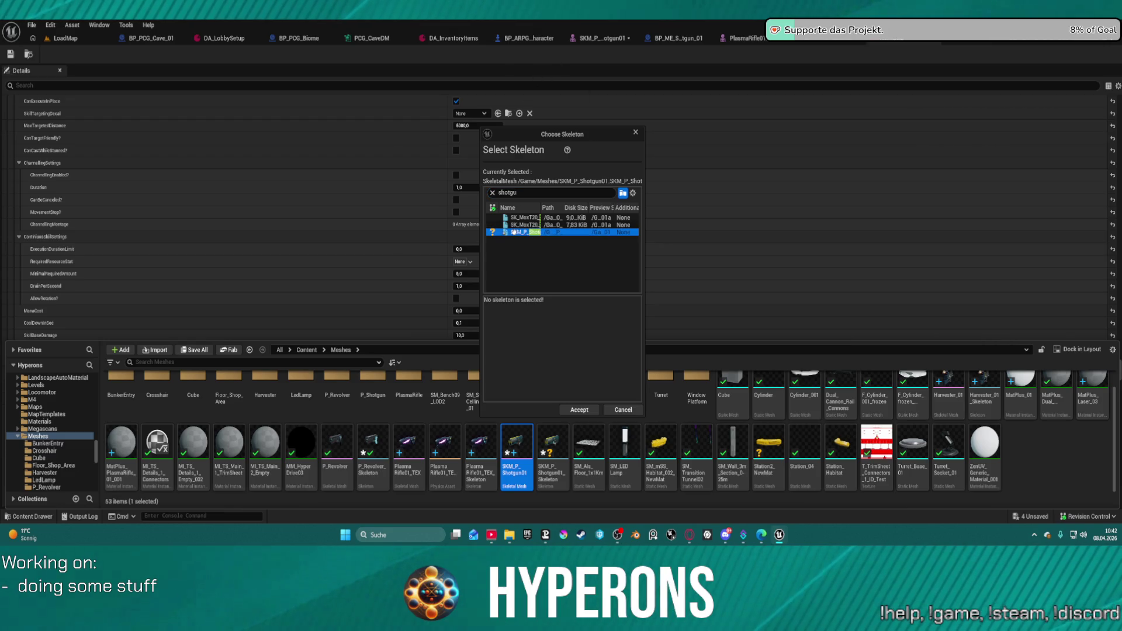
Step: Accept the skeleton assignment, save the assets and return to the LoadMap level
click(579, 410)
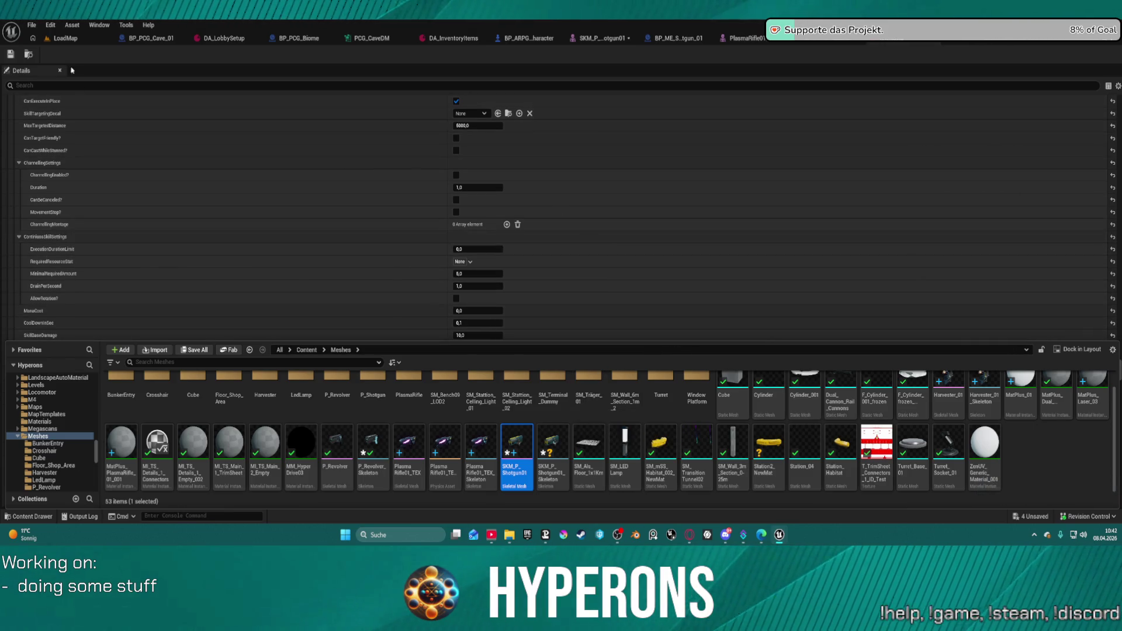
click(11, 55)
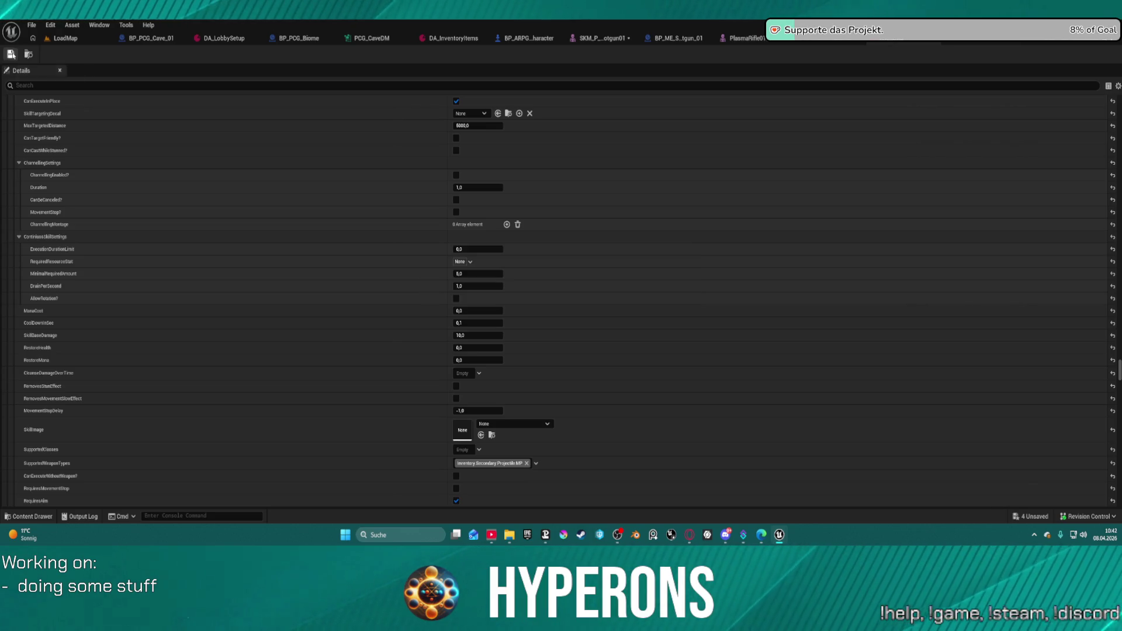
click(76, 43)
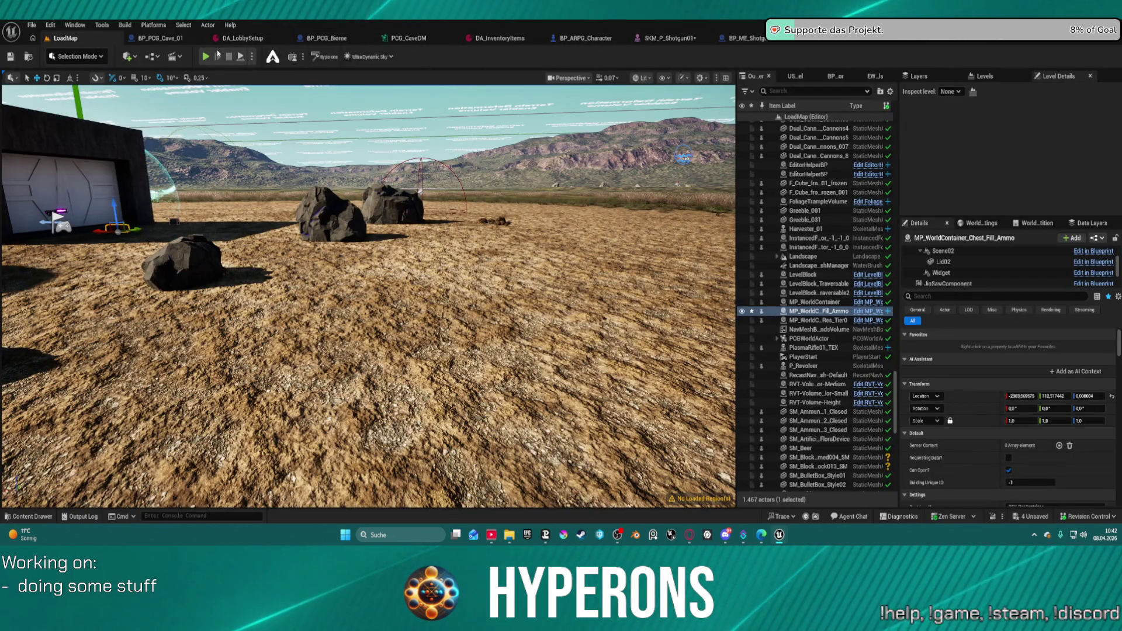
Step: Open the shotgun's skeleton from SKM_P_Shotgun01, then close both editors and toggle the Content Drawer
click(666, 38)
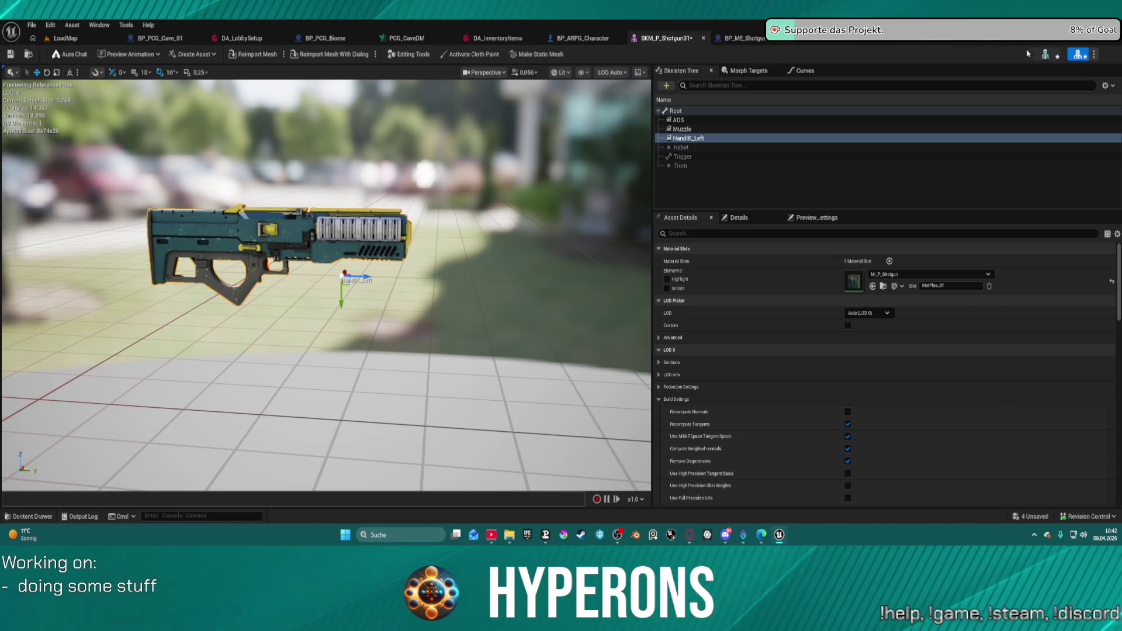
click(1046, 55)
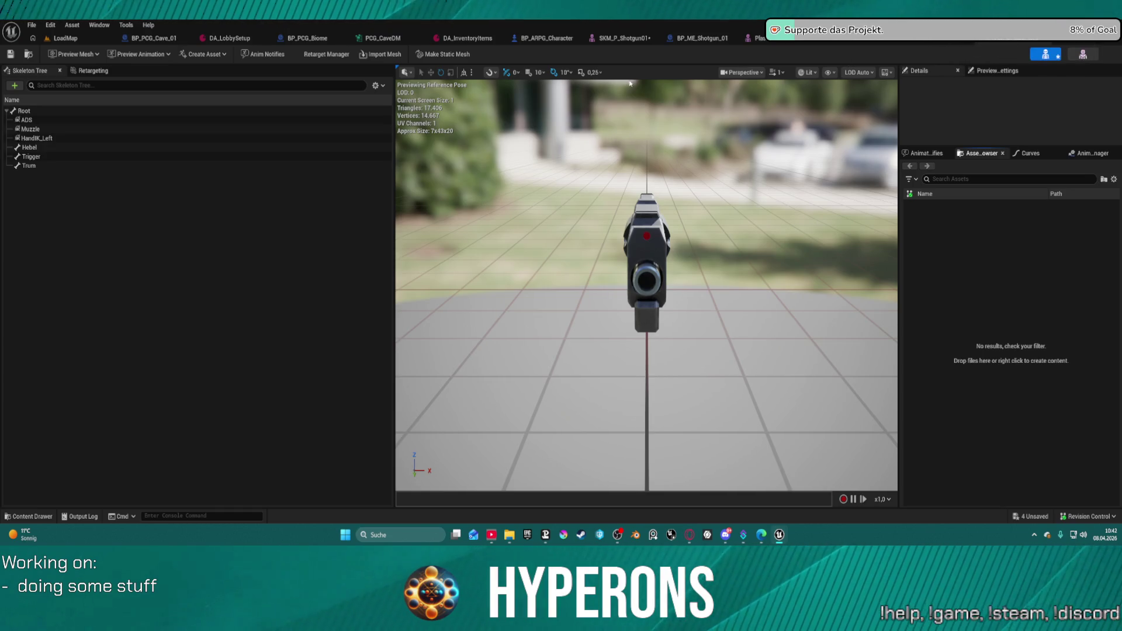
click(654, 39)
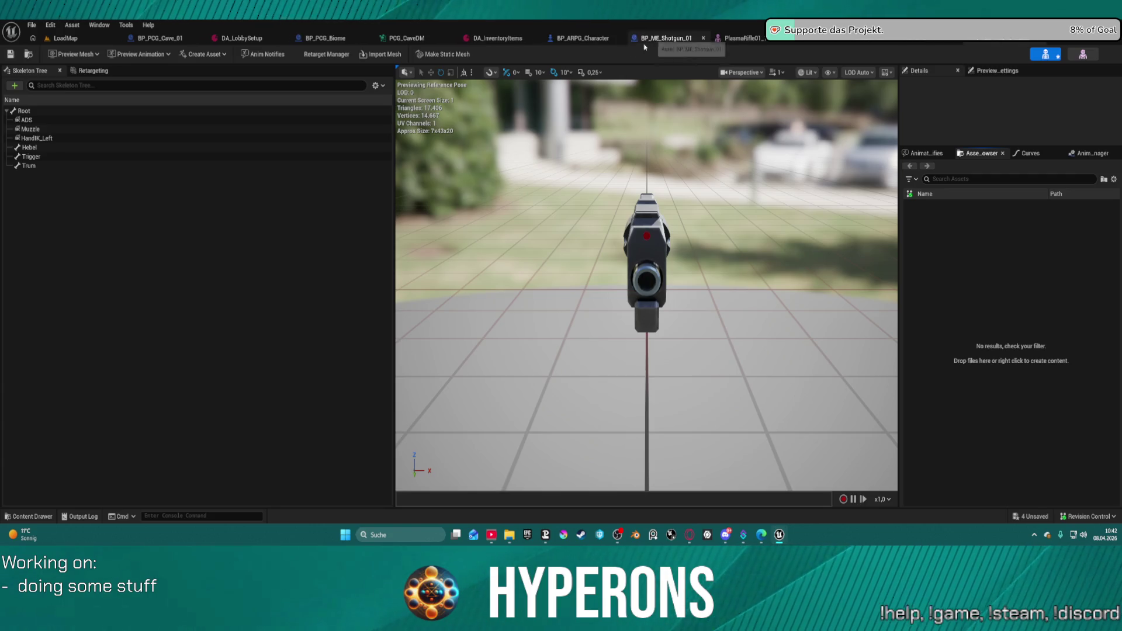
key(ctrl+space)
key(ctrl+space)
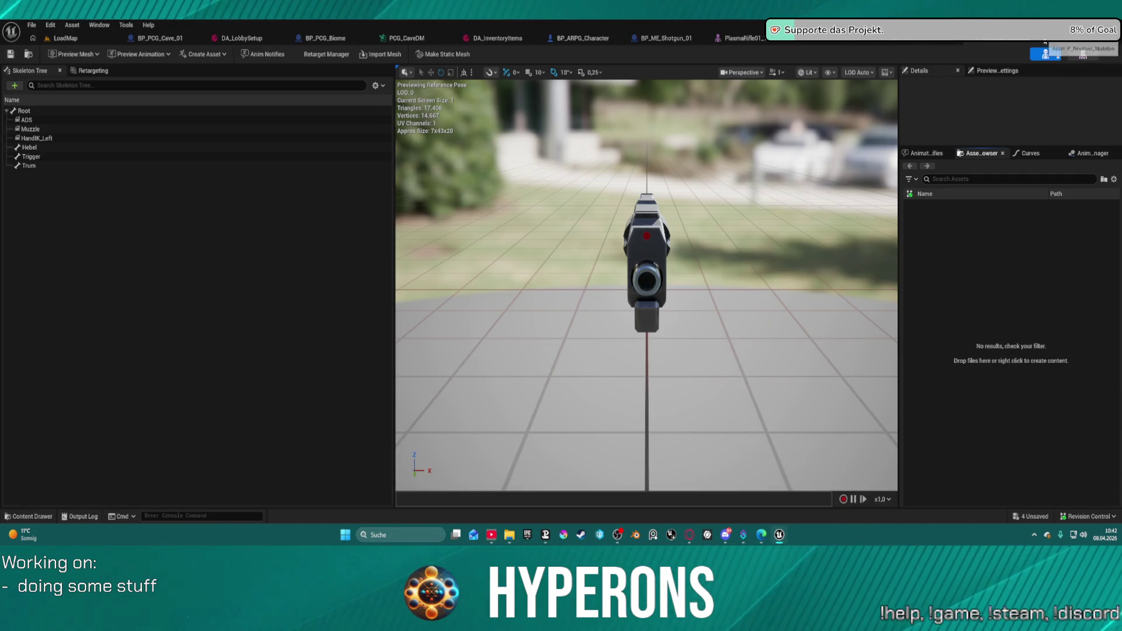
click(1041, 40)
key(ctrl+space)
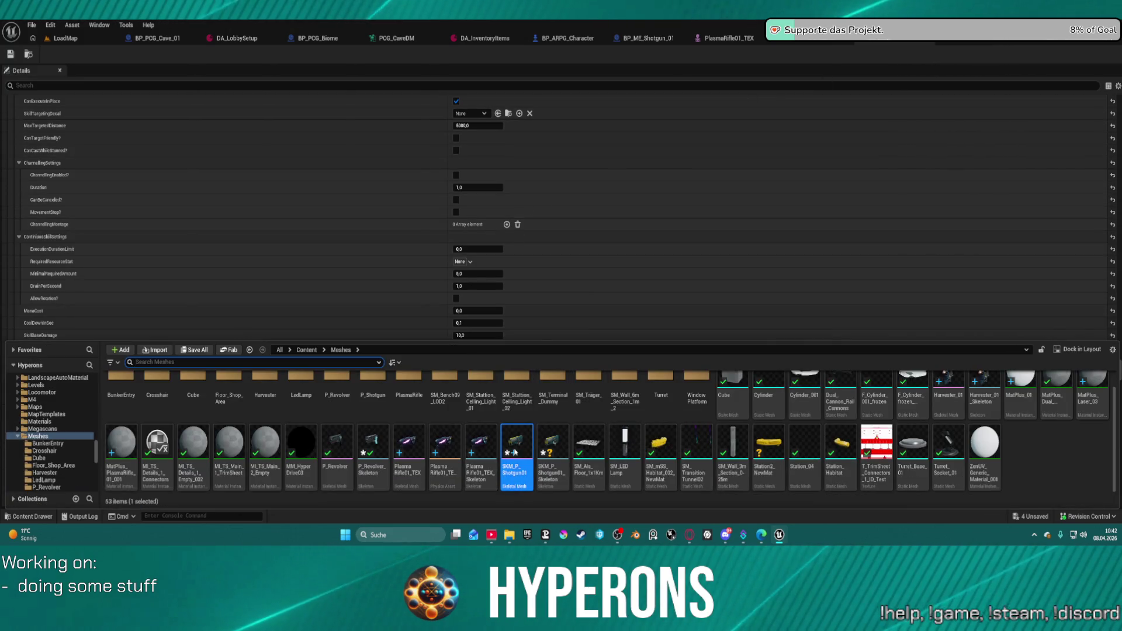
Step: Inspect the Trigger bone in the shotgun skeleton, then open the SKM_P_Shotgun01 mesh
click(551, 452)
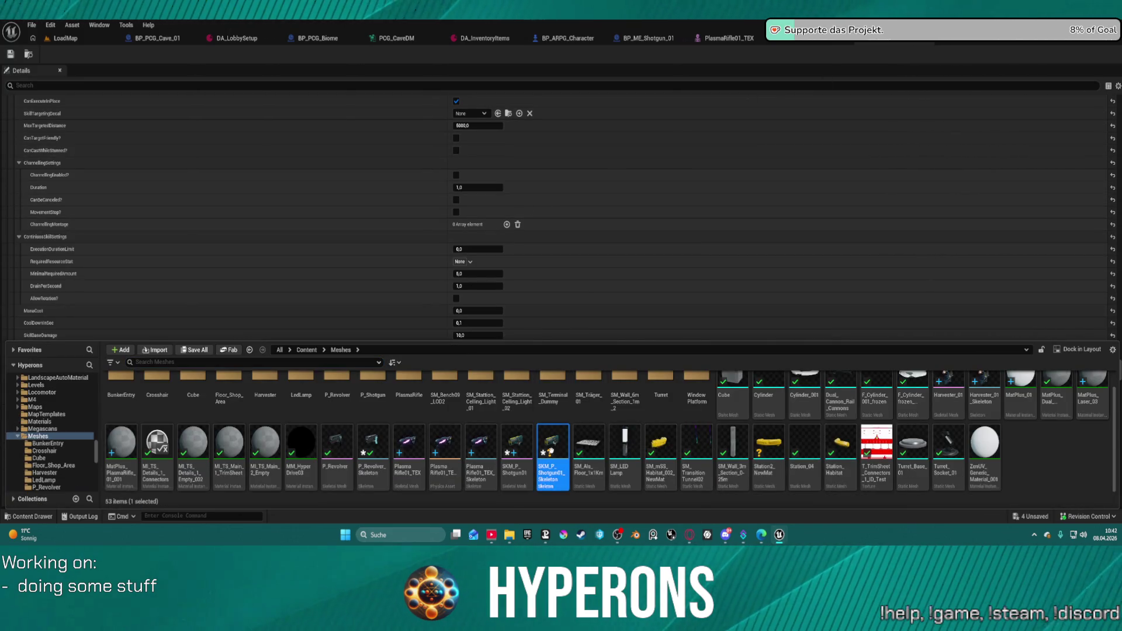
double_click(552, 453)
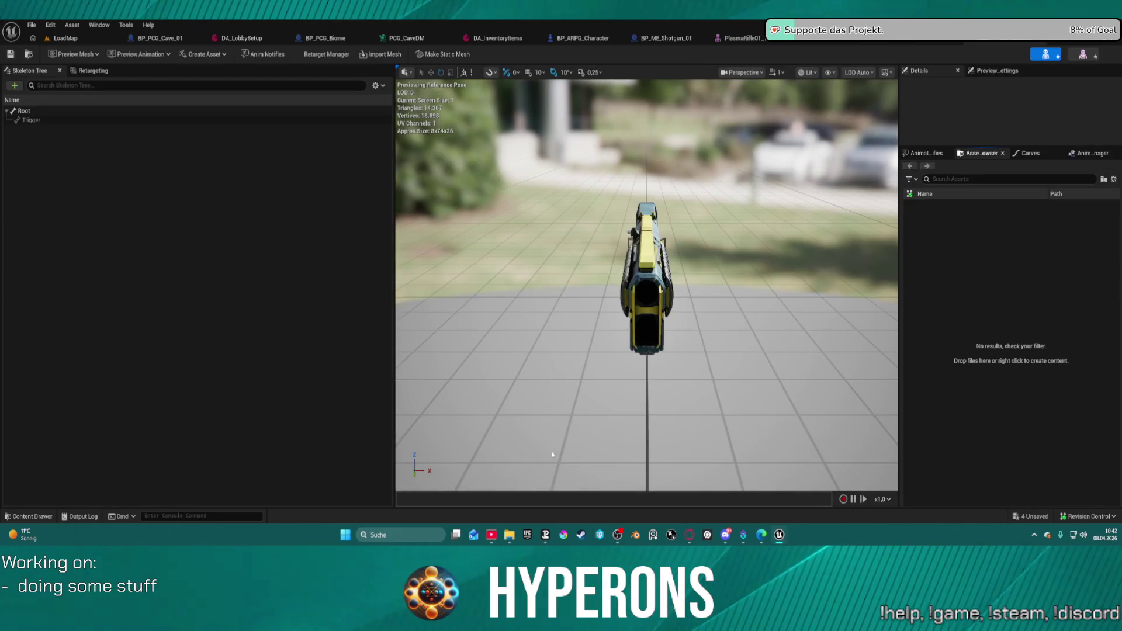
click(34, 120)
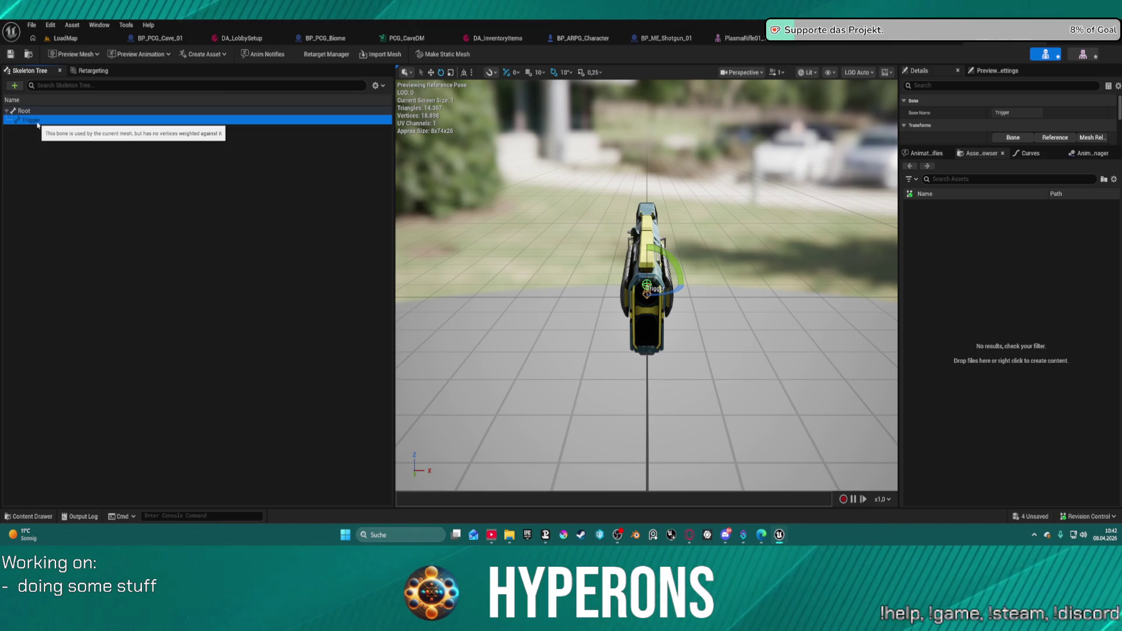
drag(643, 292, 480, 268)
key(ctrl+space)
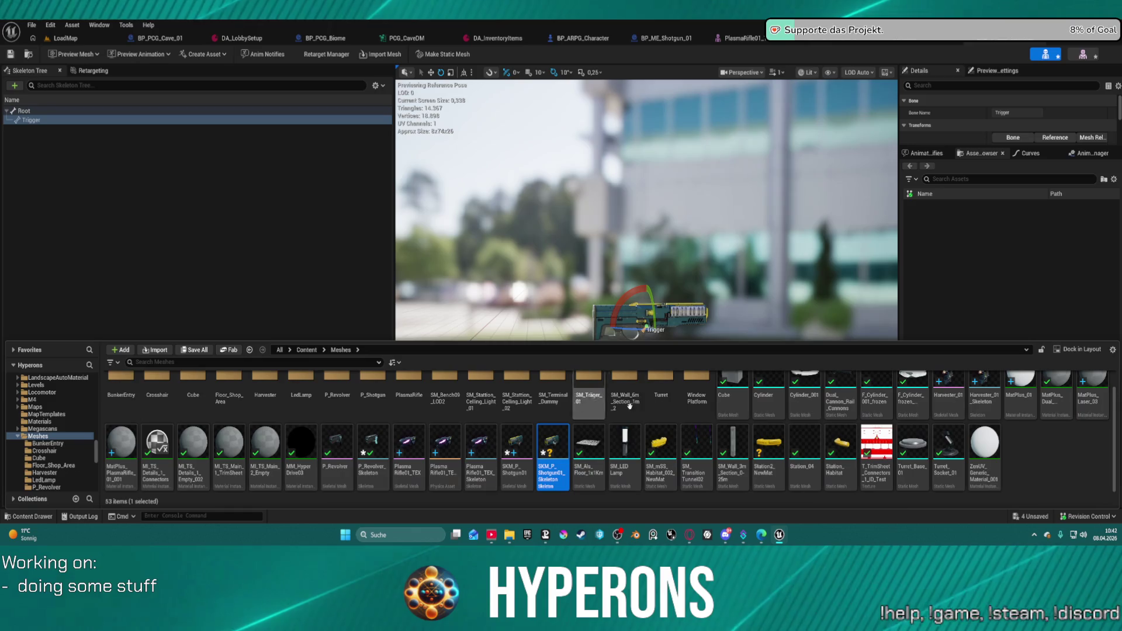
click(523, 448)
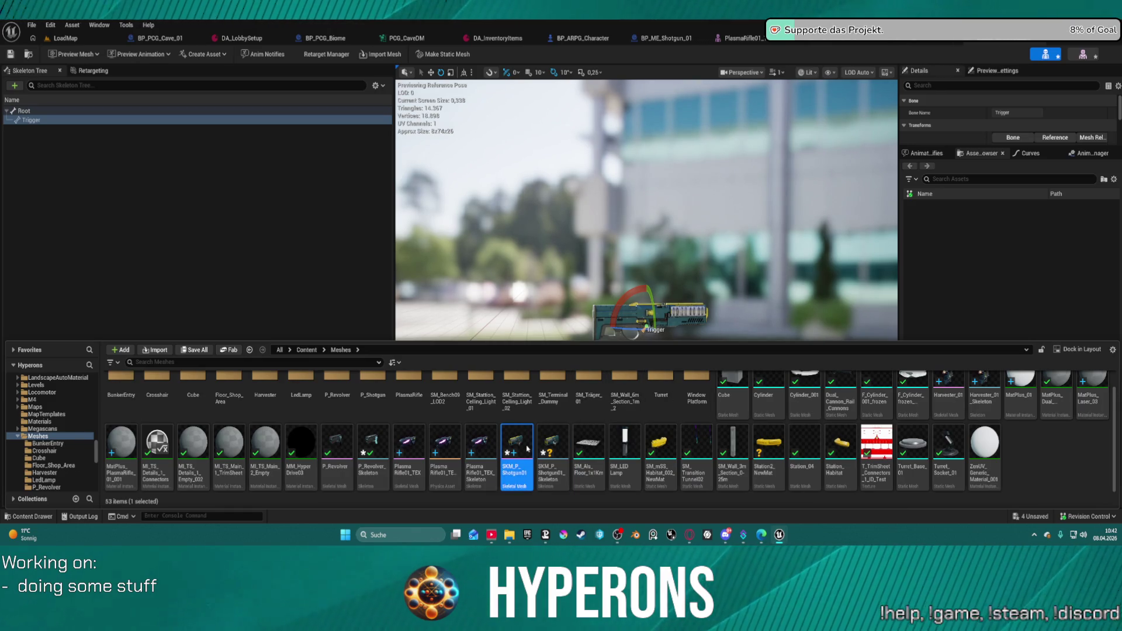
double_click(527, 449)
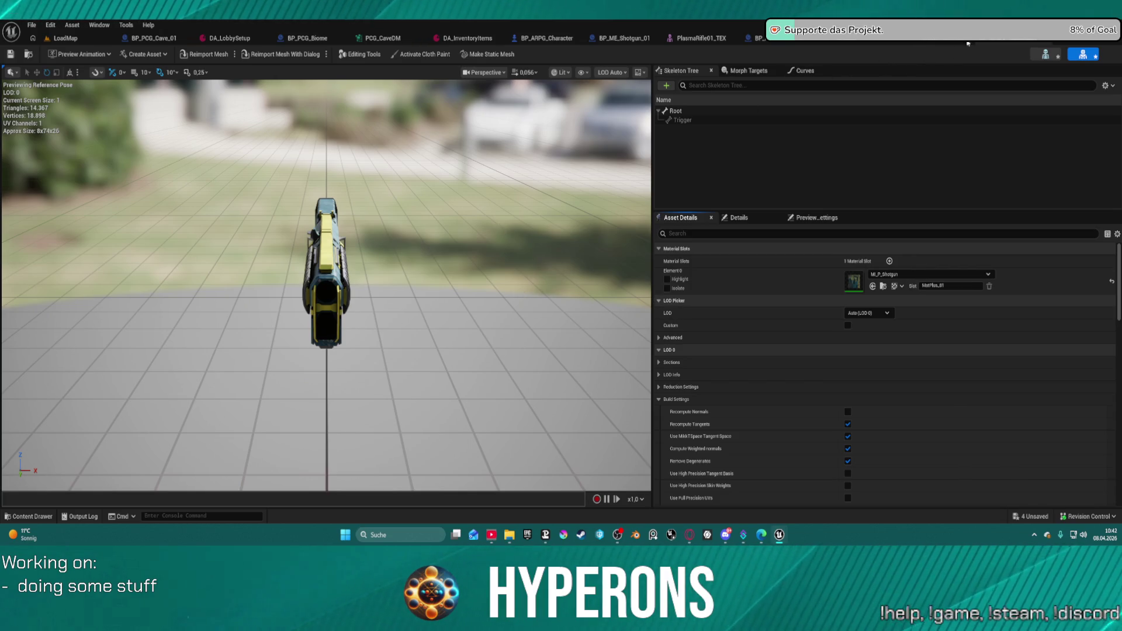
Step: Copy the plasma rifle's ADS, HandIK_Left and Muzzle sockets and paste them under the shotgun's Root
click(697, 39)
click(679, 120)
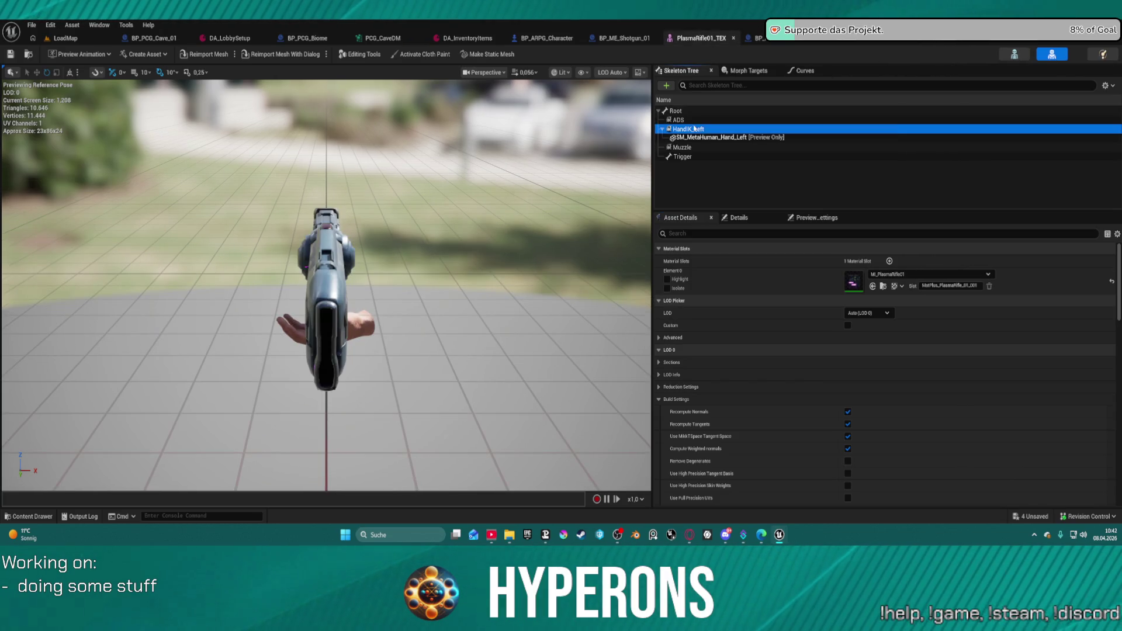
ctrl+click(689, 129)
ctrl+click(683, 148)
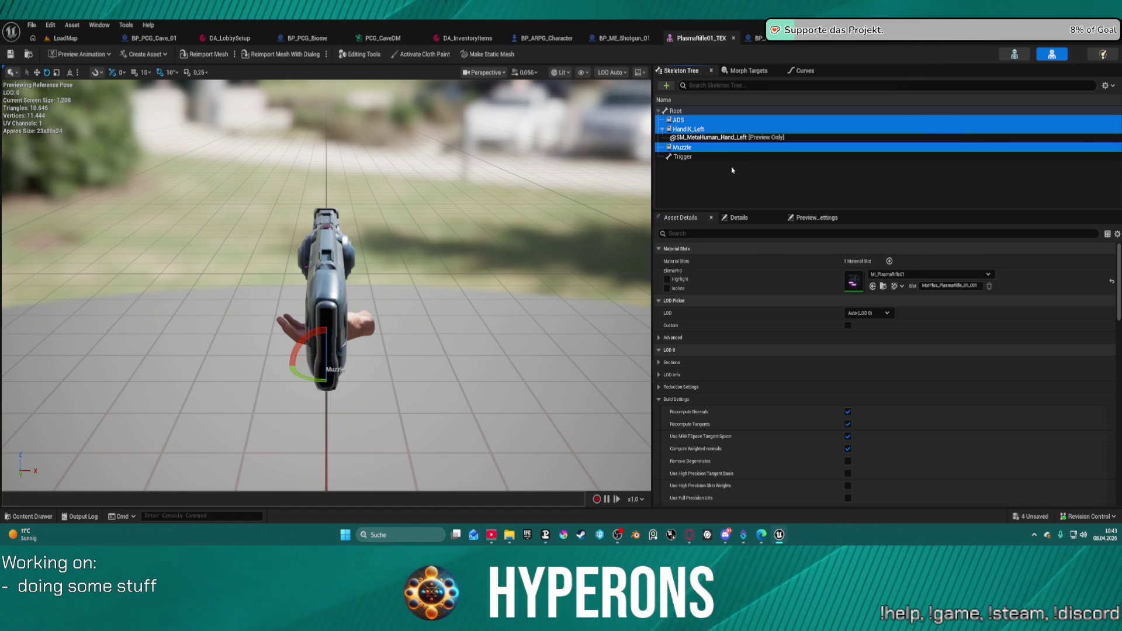
click(1023, 38)
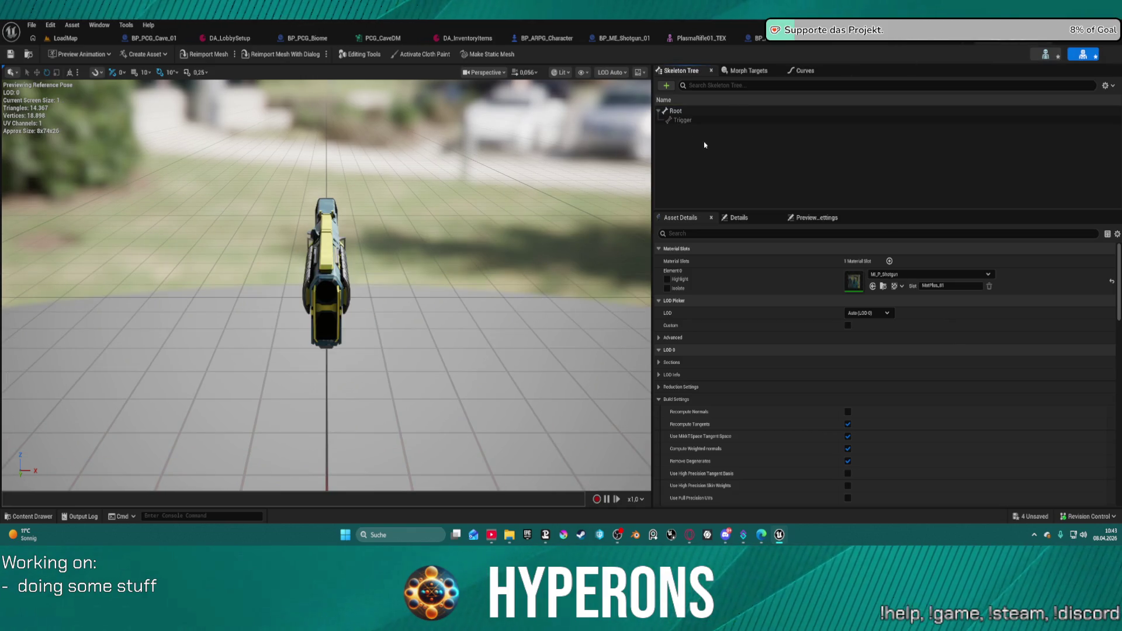
click(676, 111)
key(ctrl+v)
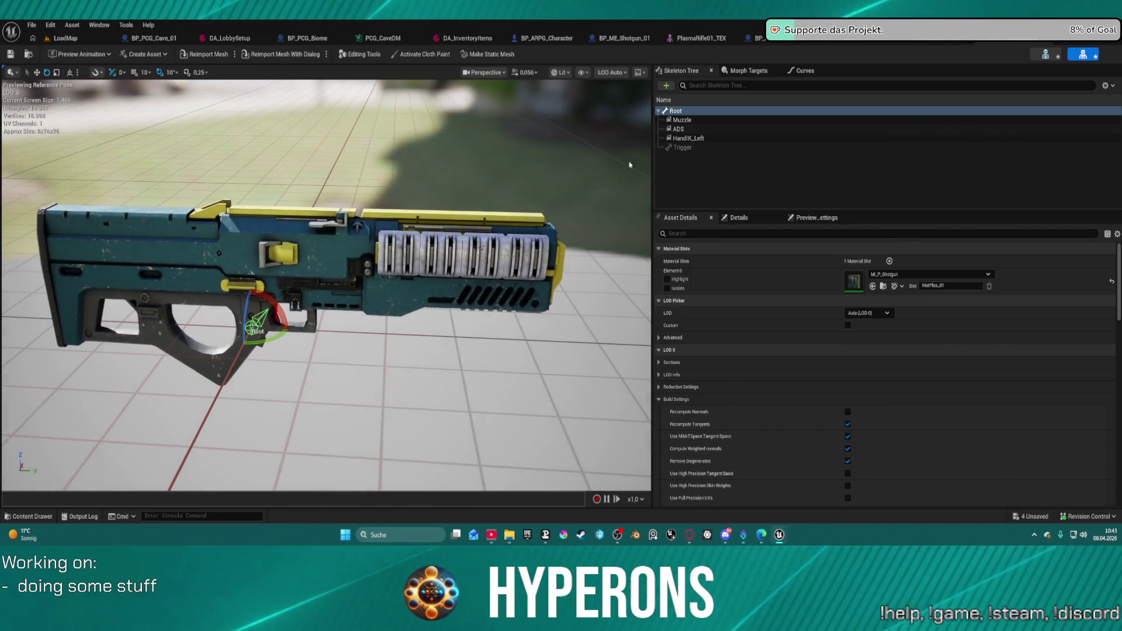
Step: Move the HandIK_Left socket further forward onto the shotgun's receiver
click(685, 130)
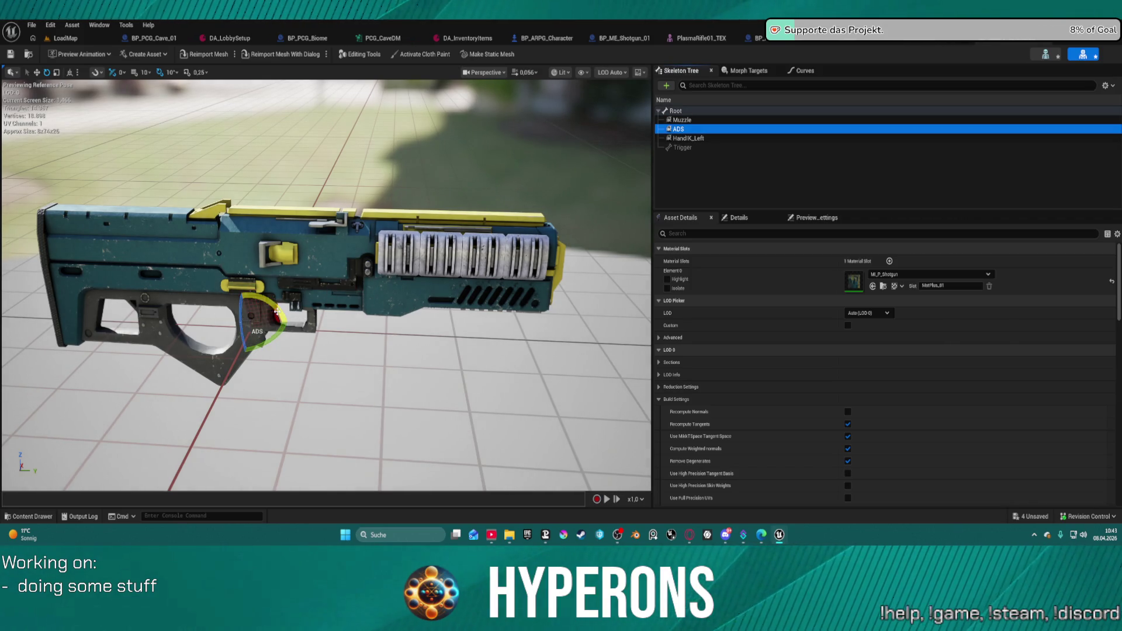
click(688, 140)
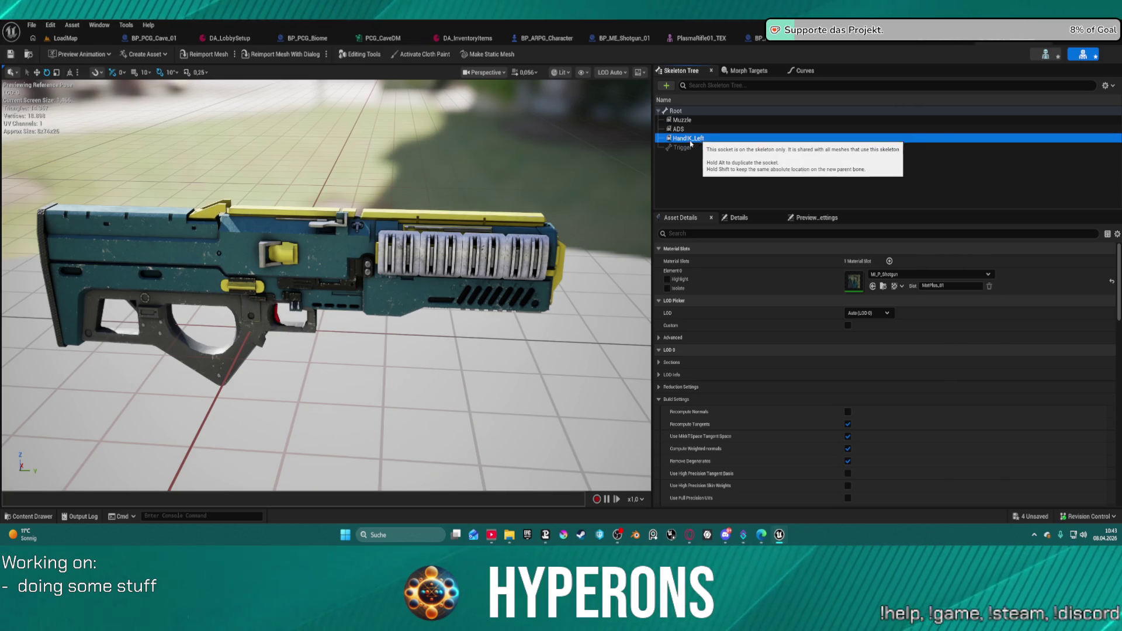
mouse_move(364, 252)
mouse_down()
mouse_move(345, 275)
mouse_move(304, 268)
mouse_move(301, 287)
mouse_move(260, 292)
mouse_move(489, 243)
mouse_up()
key(f)
click(753, 216)
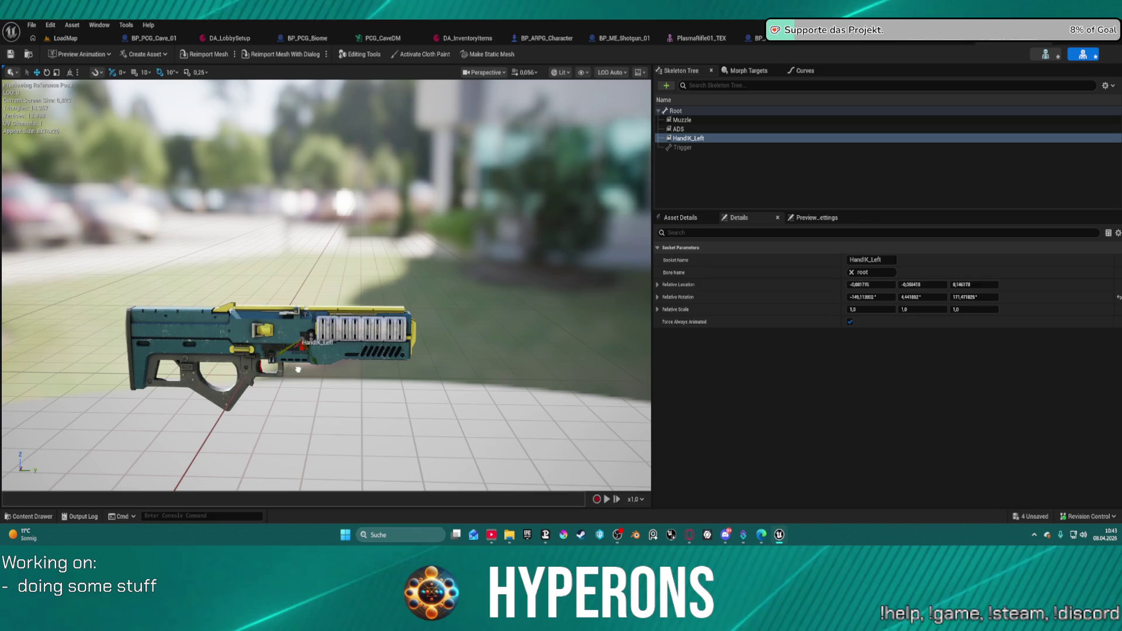
drag(245, 384, 314, 346)
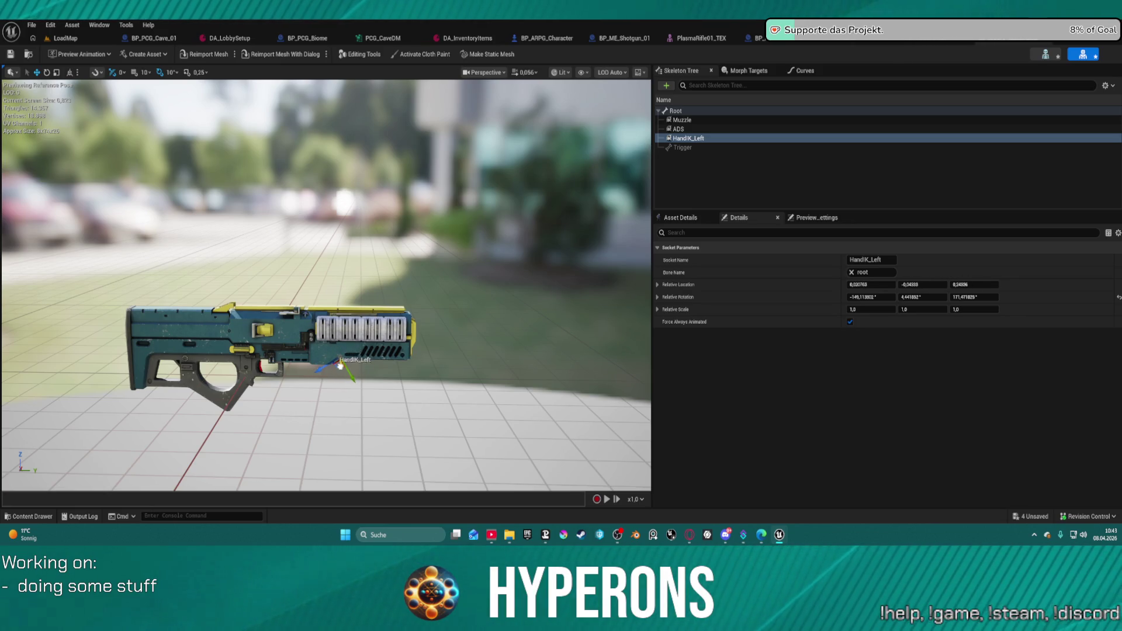
drag(340, 362, 341, 365)
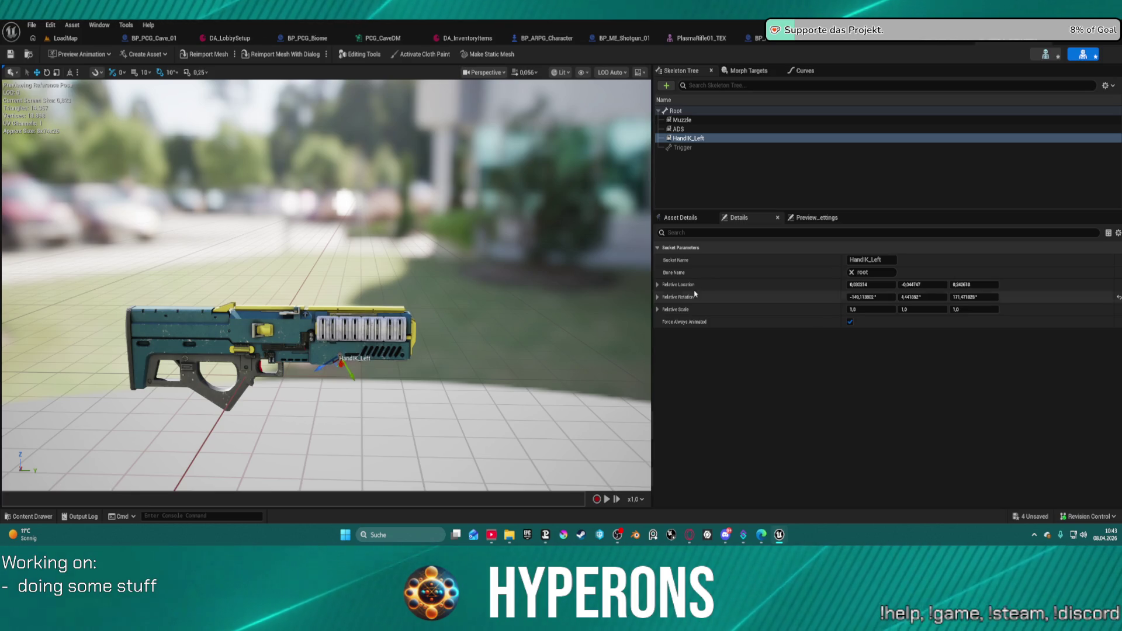
Step: Reset the Muzzle socket's location and place it at the barrel tip, then save and return to LoadMap
click(691, 121)
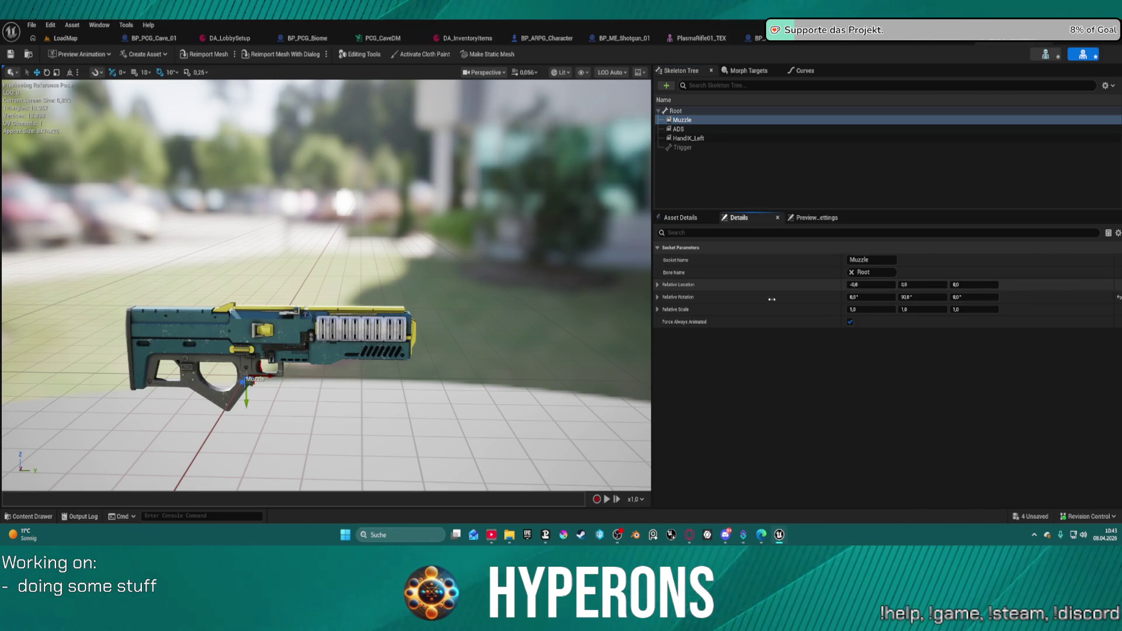
click(1119, 284)
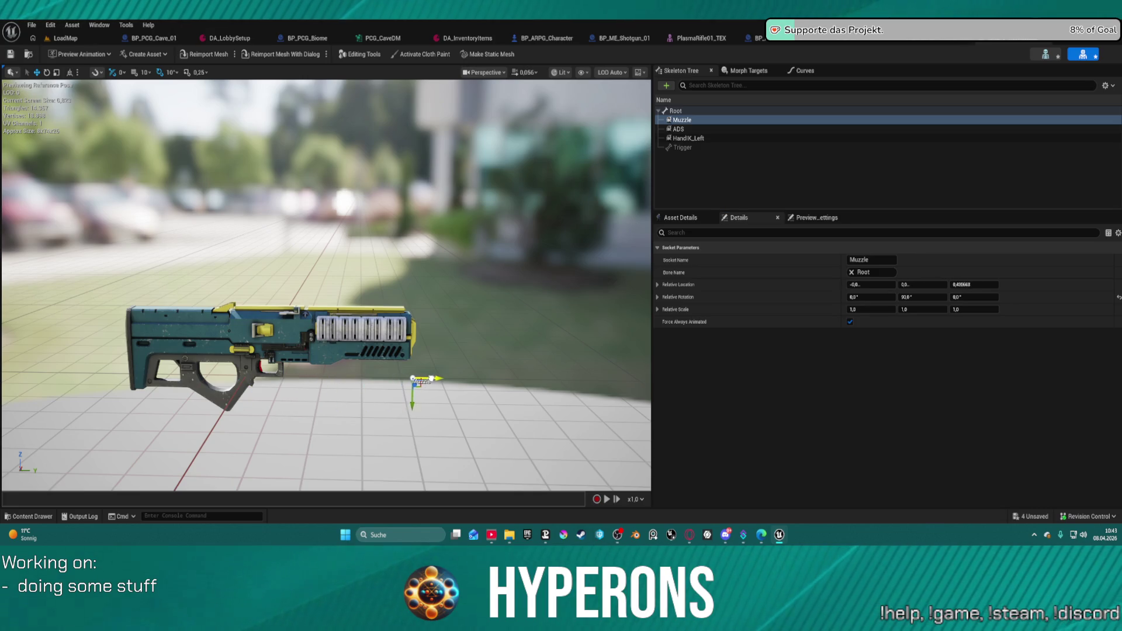
drag(419, 401, 425, 351)
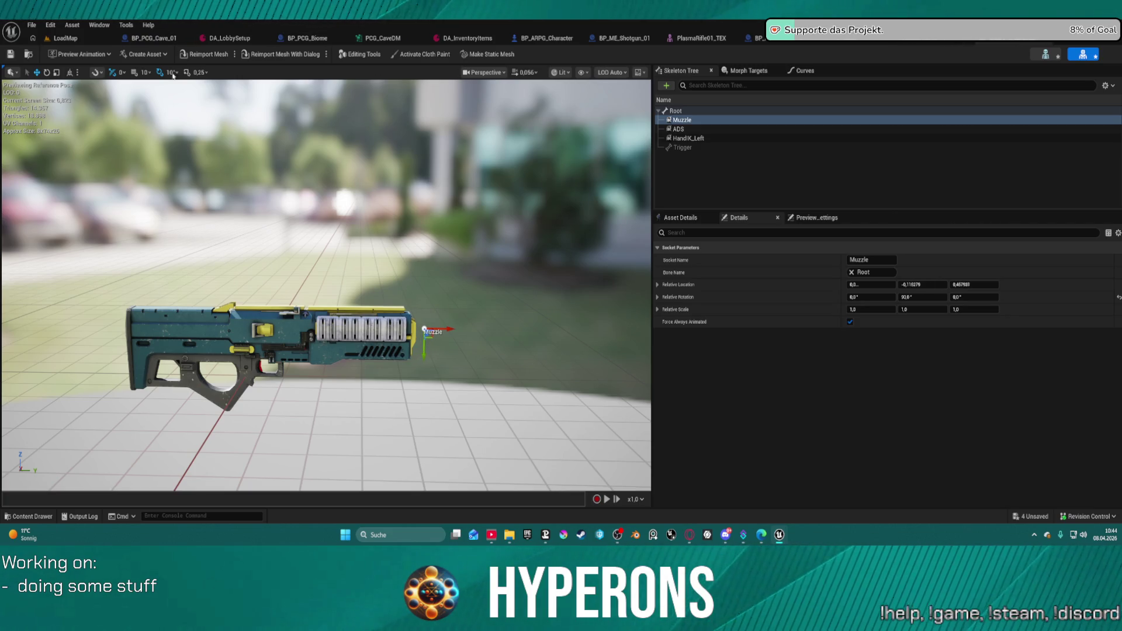
click(10, 55)
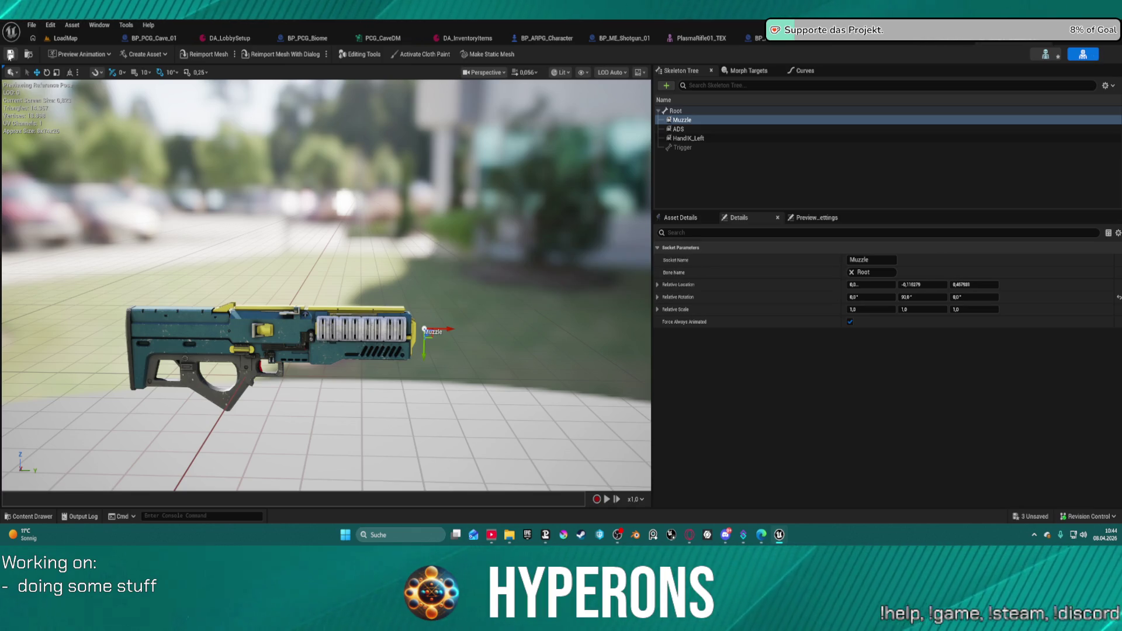
click(65, 38)
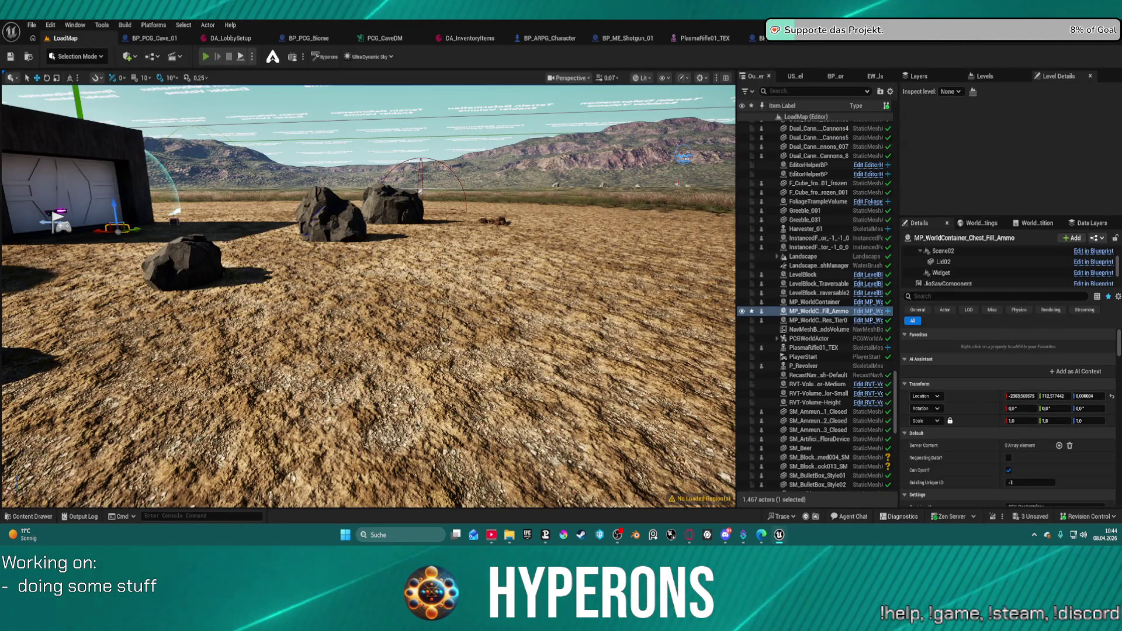
Step: Start play-testing and take Shotgun 01 plus three SPM SG ammo stacks from the container
key(alt+p)
key(w)
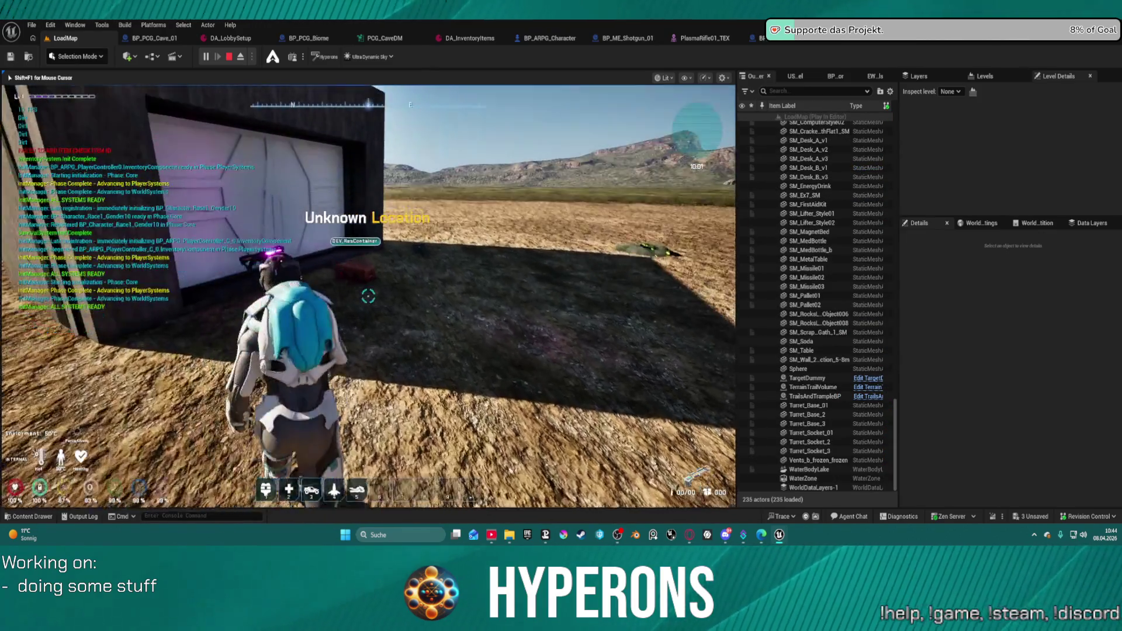
key(e)
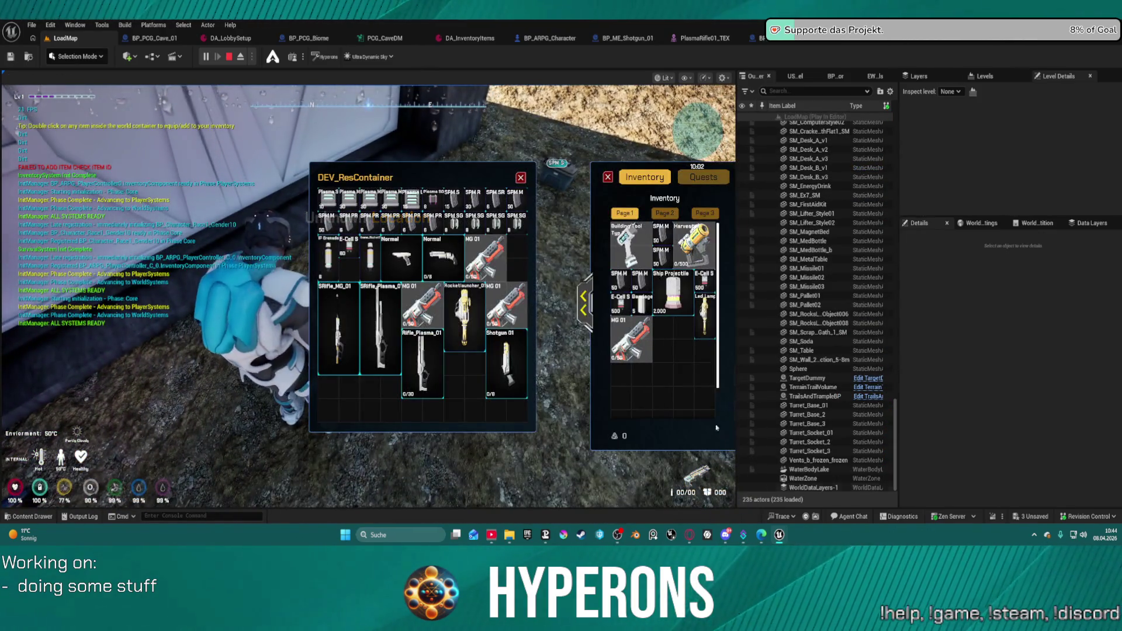
double_click(506, 363)
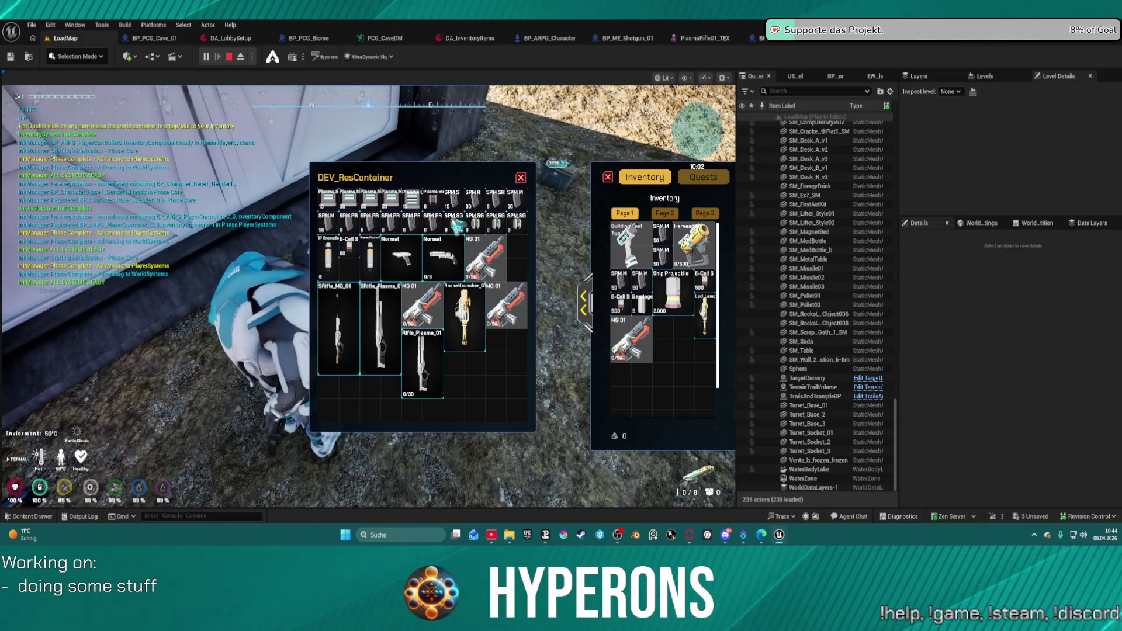
double_click(454, 224)
double_click(475, 224)
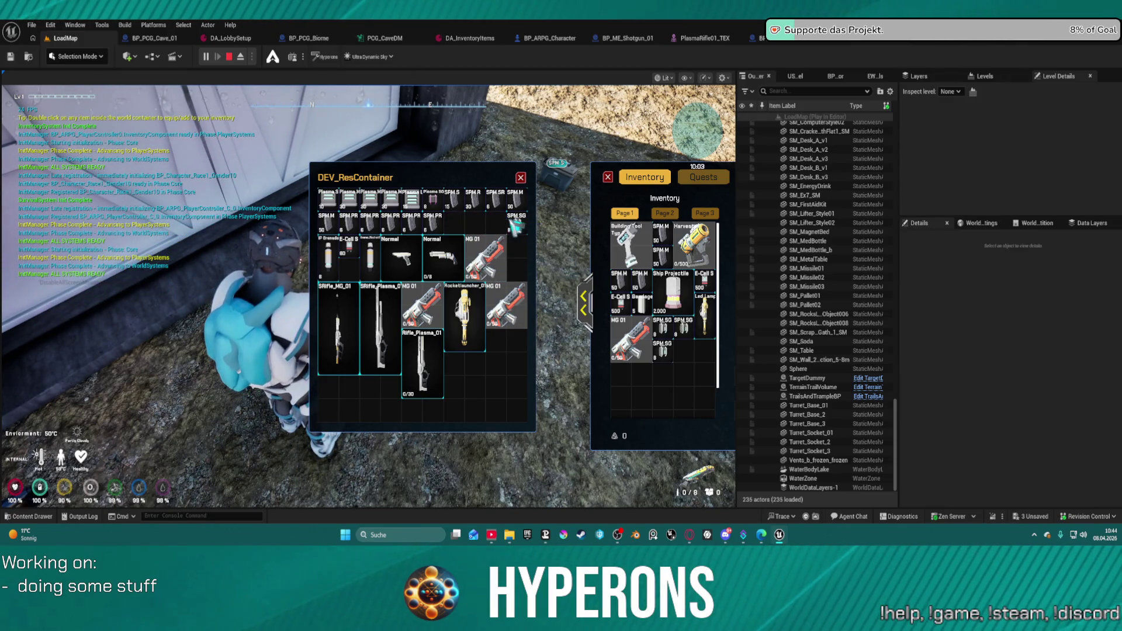
double_click(517, 225)
key(Escape)
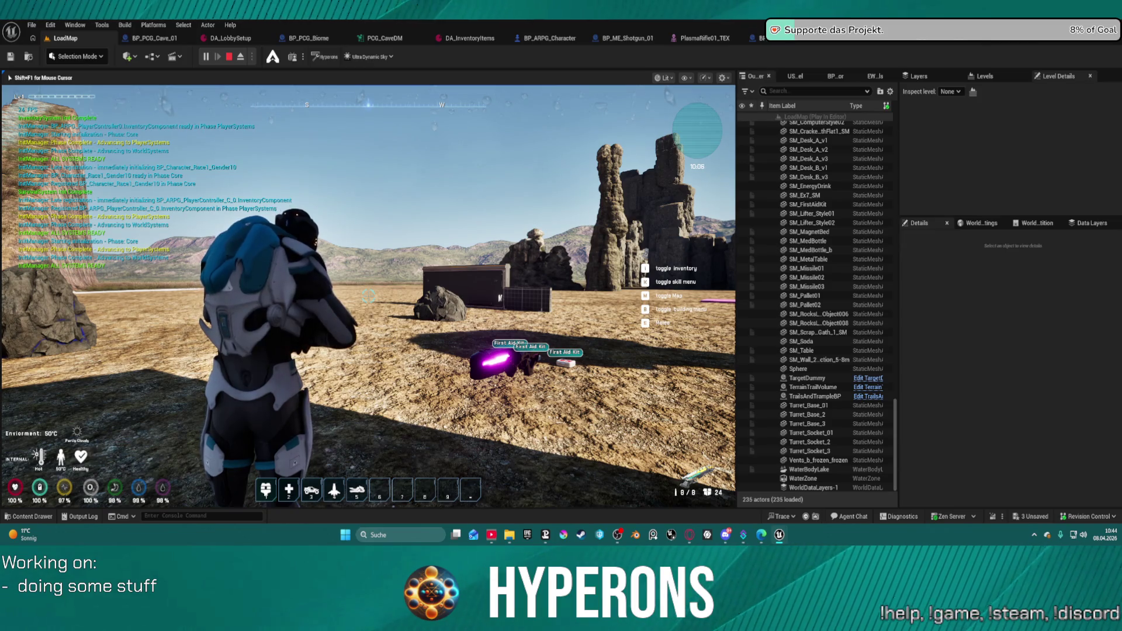
Step: Equip the shotgun on the character, then stop the play session
key(w)
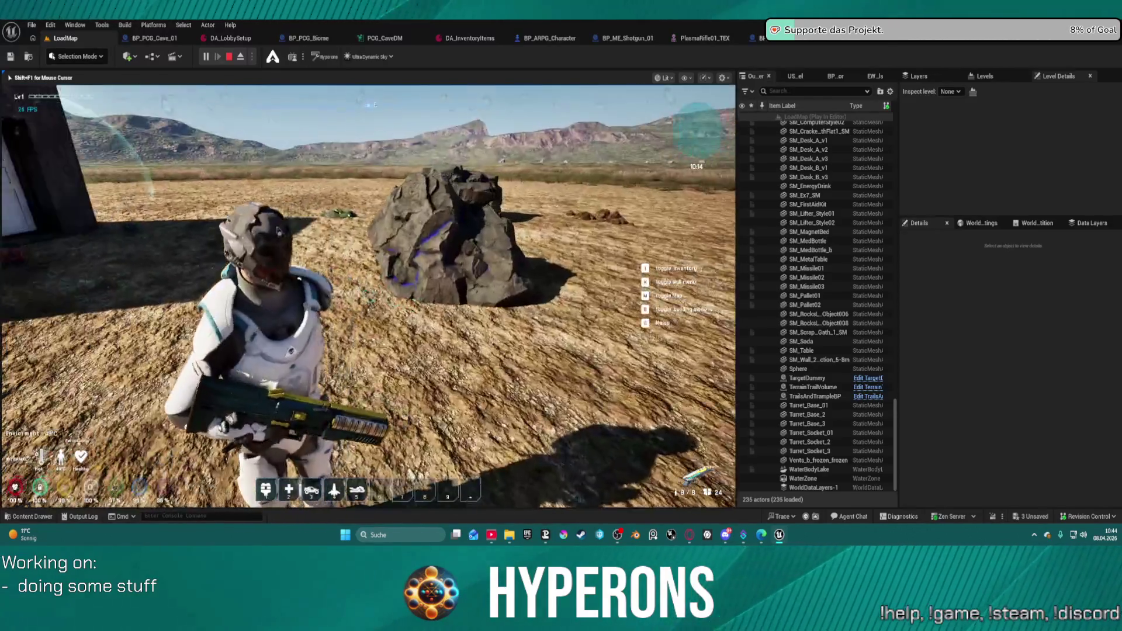
key(1)
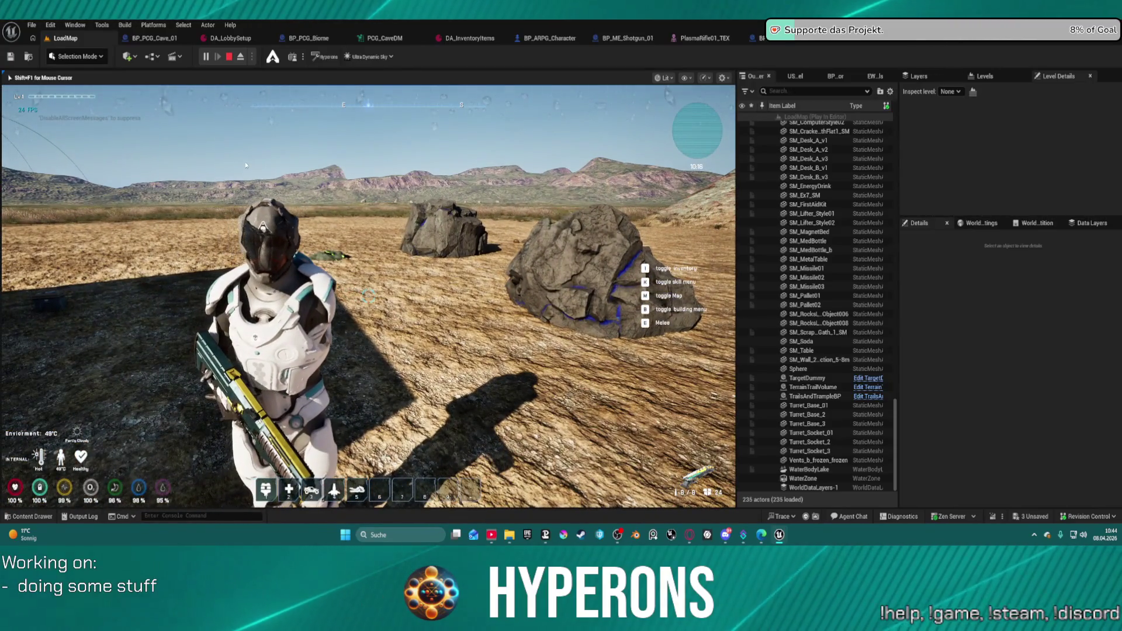
key(Escape)
Step: Browse BP_ARPG_Character's function graphs and open GetWeaponSkillAndState
click(549, 41)
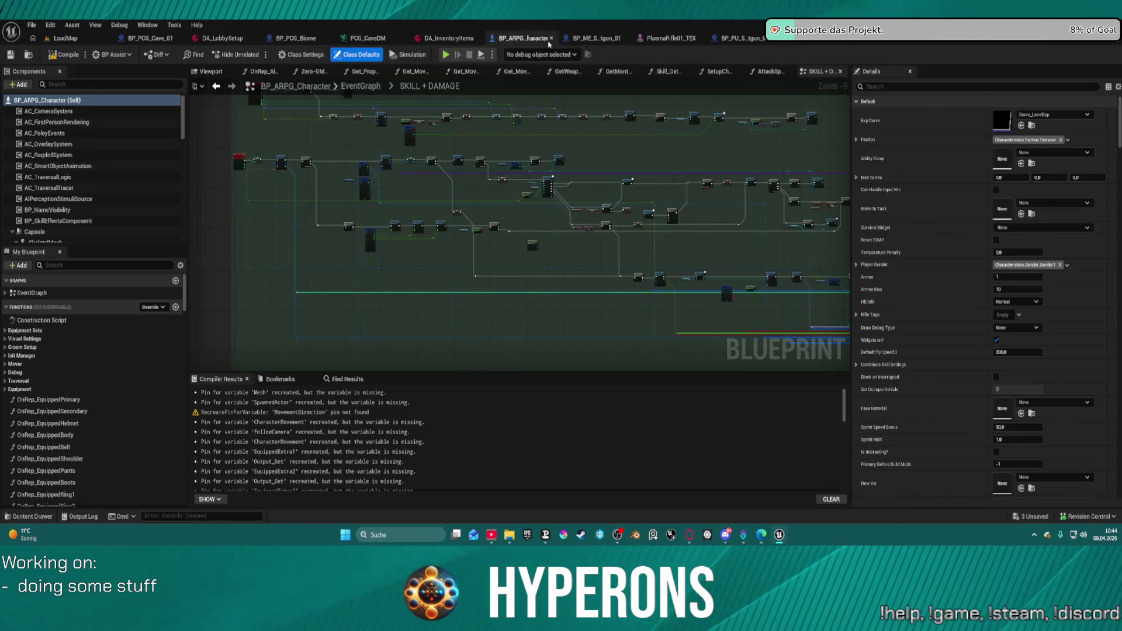
scroll(499, 182, down, 3)
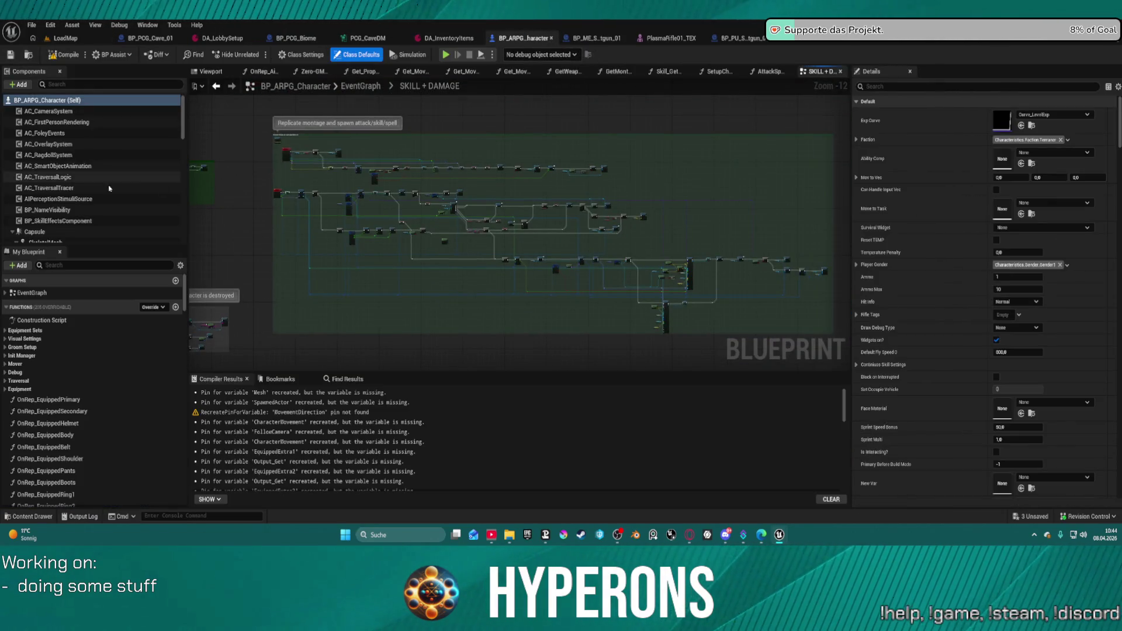
scroll(94, 304, down, 1)
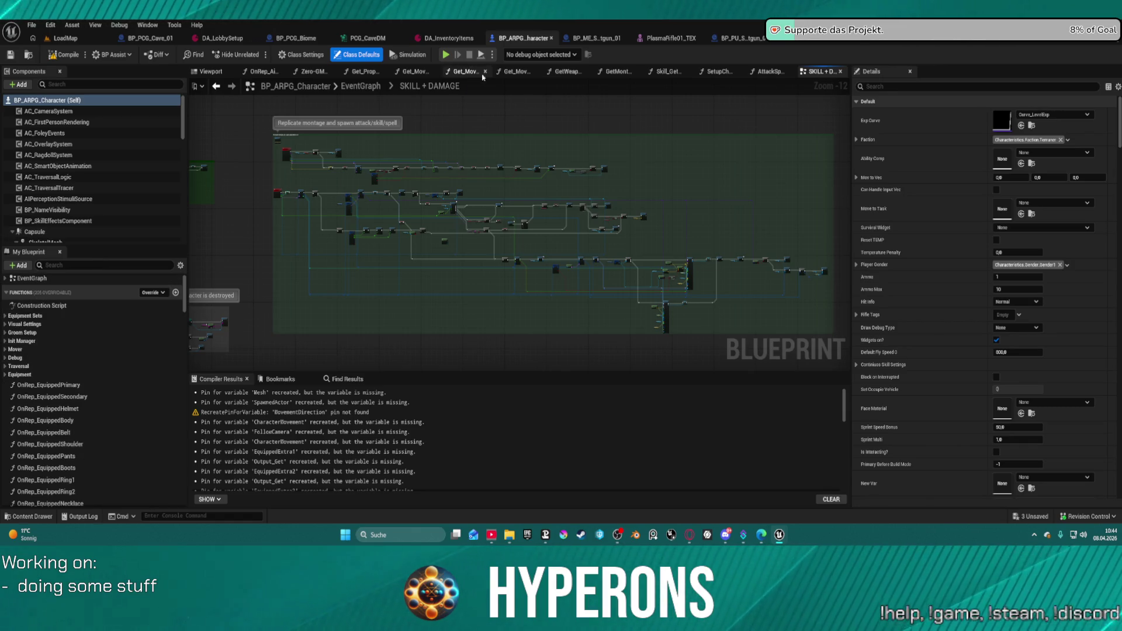
click(667, 71)
click(718, 71)
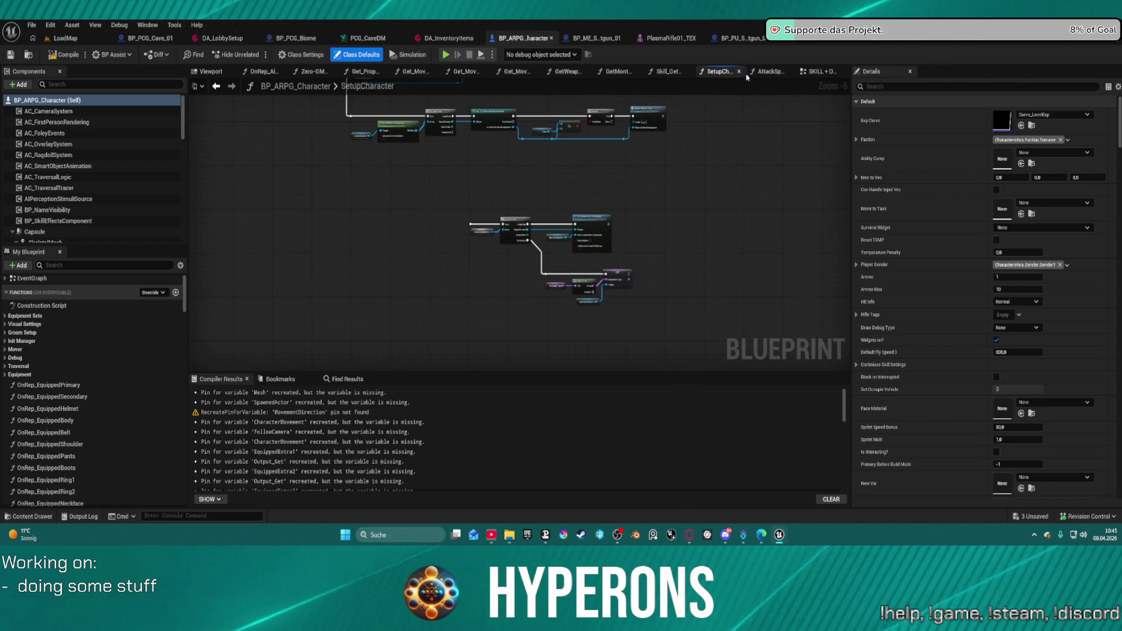
click(765, 73)
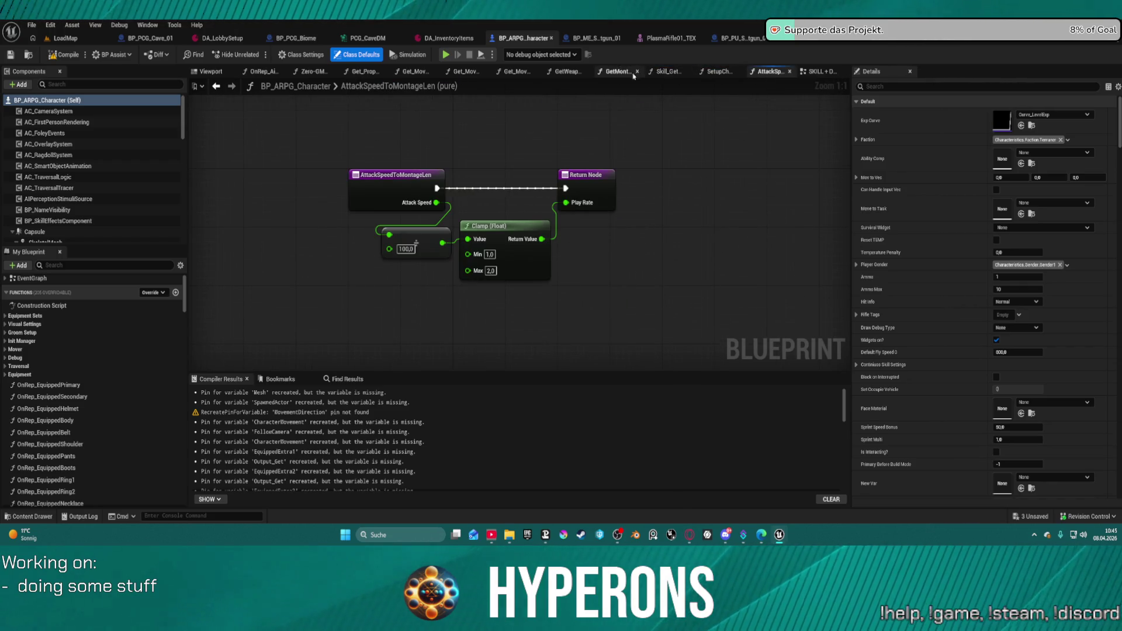
click(617, 71)
click(565, 71)
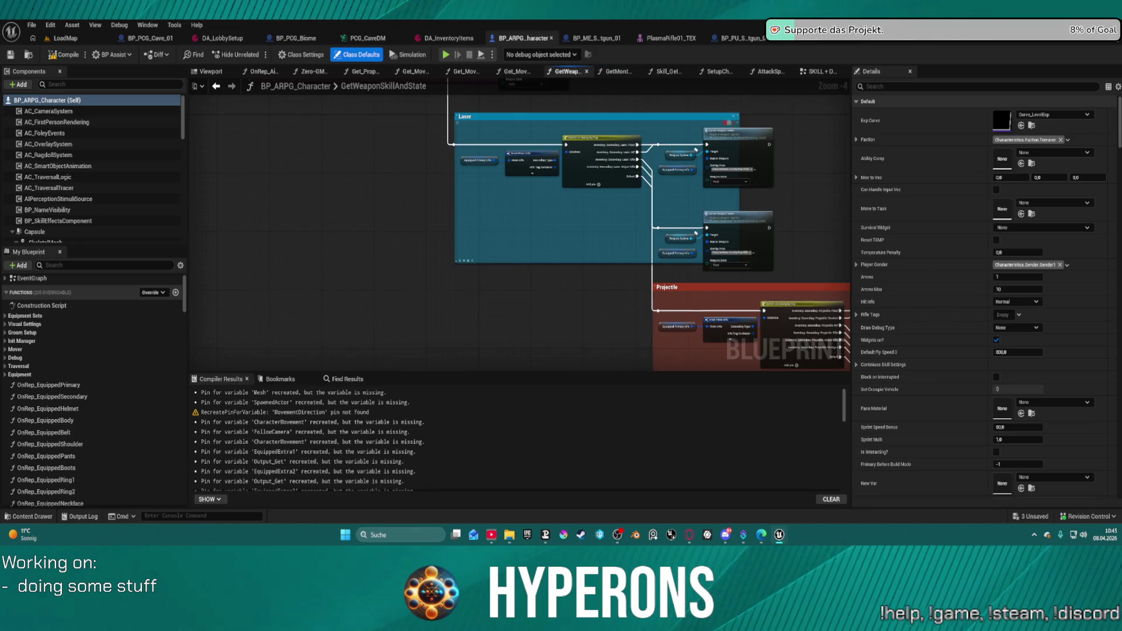
Step: Box-select the second Server Weapon State node group and move it further right
scroll(531, 240, up, 5)
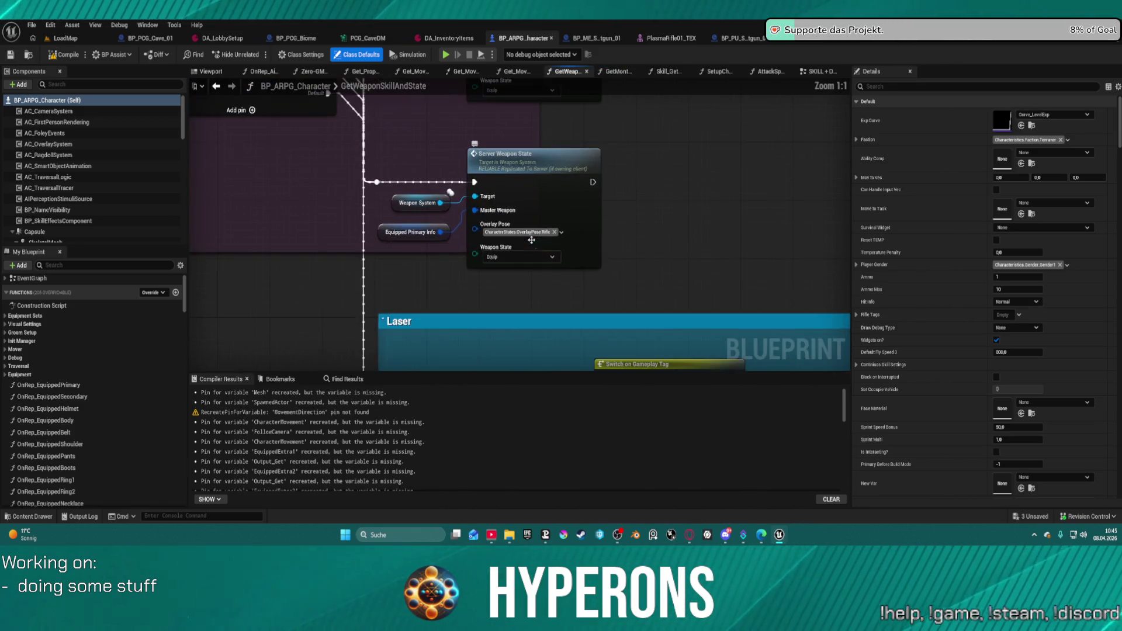
mouse_move(465, 140)
mouse_down()
mouse_move(633, 299)
mouse_move(526, 175)
mouse_move(514, 117)
mouse_move(491, 151)
mouse_move(481, 231)
mouse_up()
scroll(622, 293, down, 1)
scroll(481, 231, up, 1)
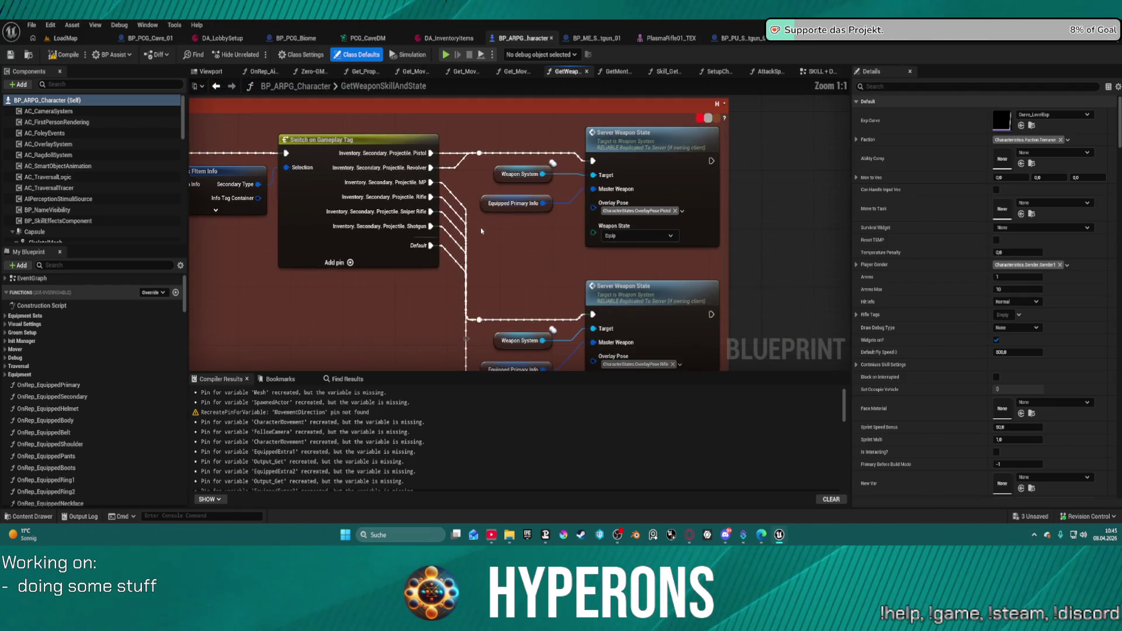
mouse_move(529, 276)
mouse_down()
mouse_move(431, 78)
mouse_move(494, 207)
mouse_up()
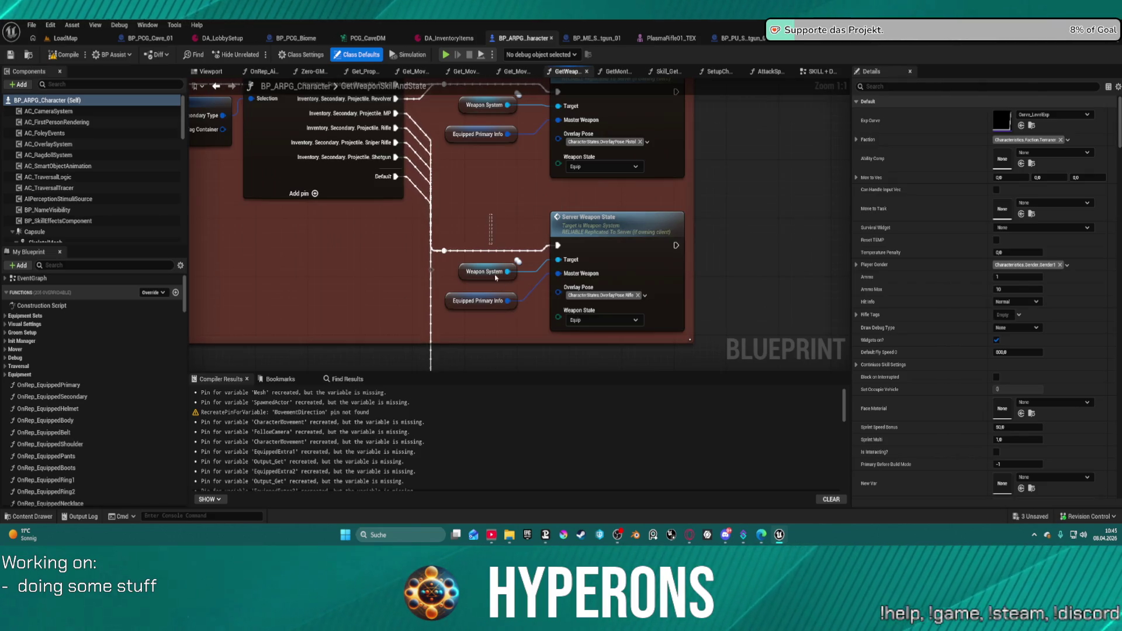
drag(690, 257, 456, 304)
drag(661, 275, 707, 246)
mouse_move(702, 198)
mouse_down()
mouse_move(789, 154)
mouse_move(764, 204)
mouse_move(742, 213)
mouse_up()
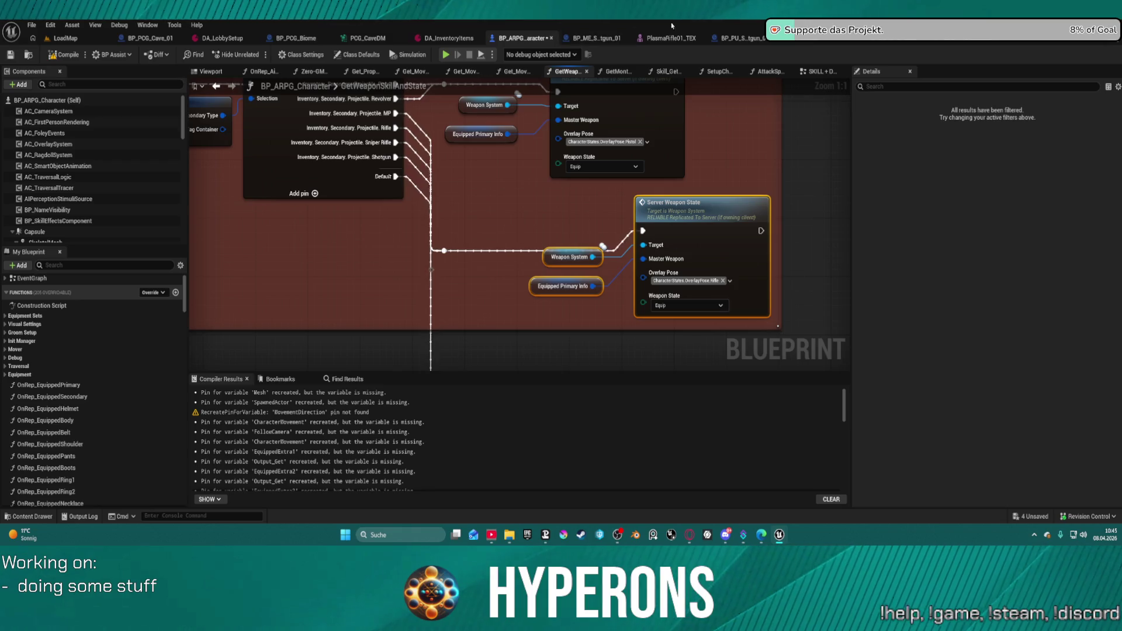
Step: Add the Weapon.Firemode.Single tag to the shotgun's InfoTagContainer in DA_InventoryItems
click(463, 41)
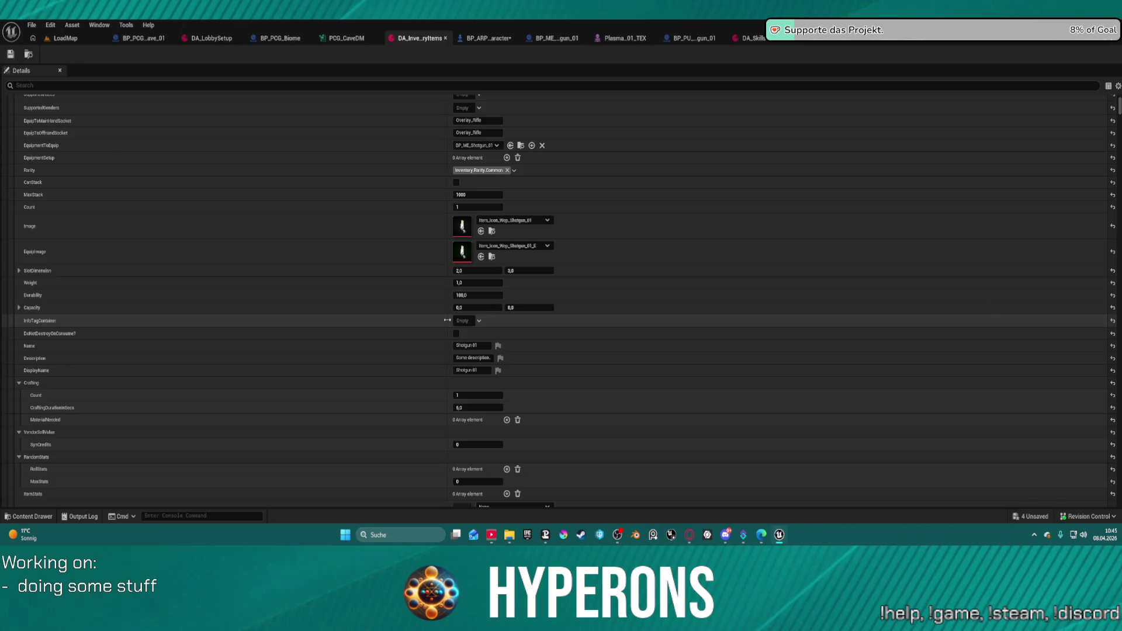
click(478, 322)
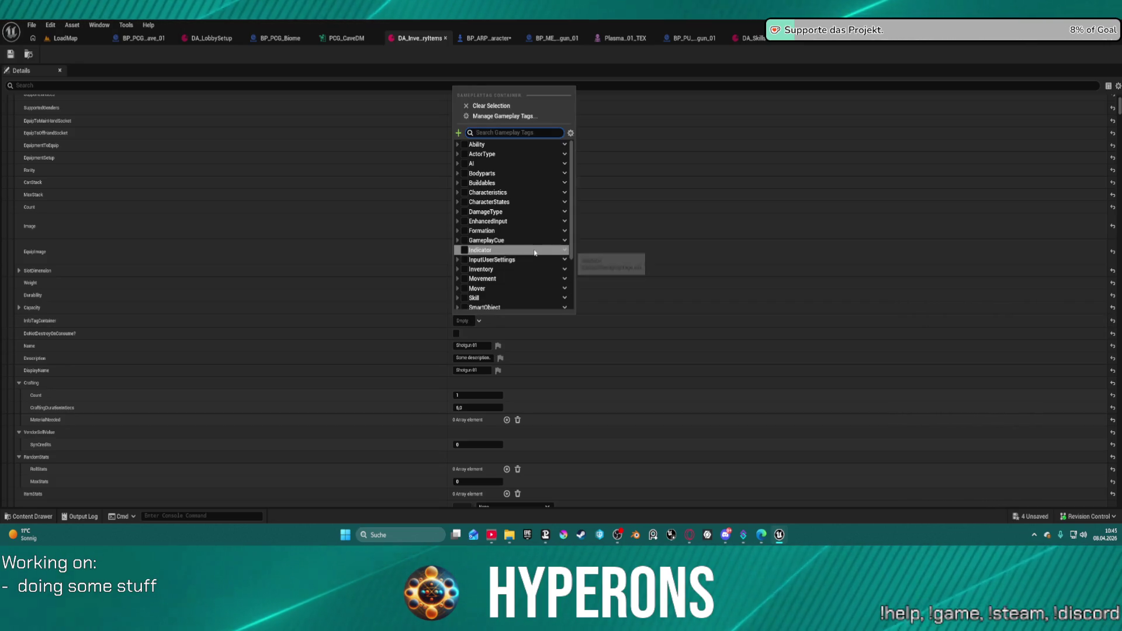
scroll(536, 255, down, 3)
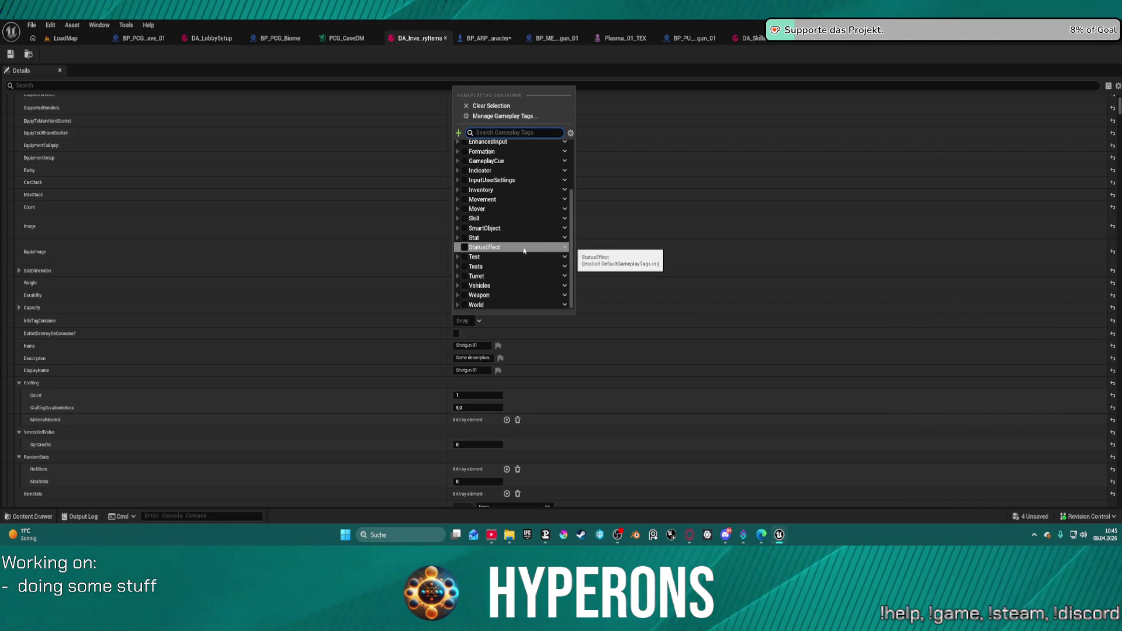
click(459, 295)
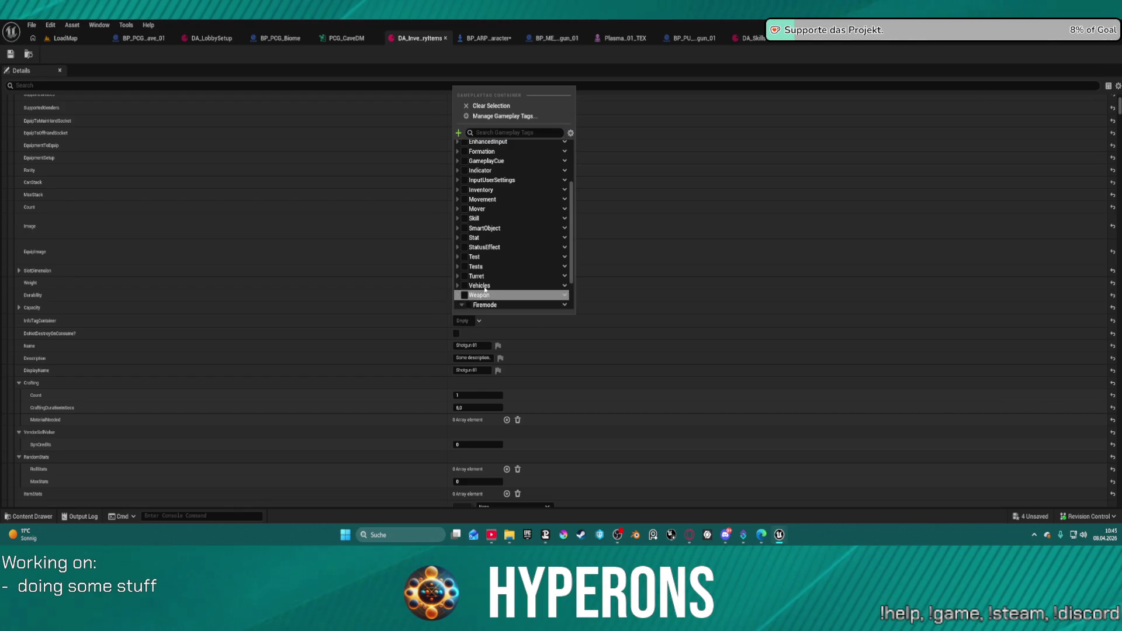
click(462, 305)
scroll(484, 292, down, 2)
click(484, 297)
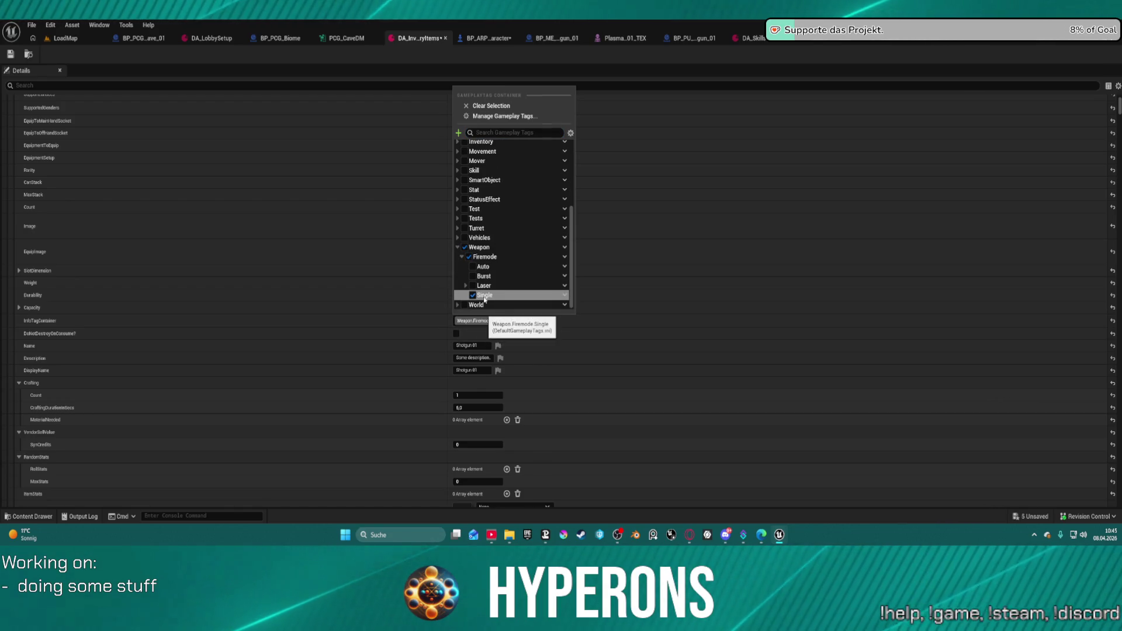
Step: Close the tag list and the BP_PCG_Biome editor, then return to LoadMap
click(476, 331)
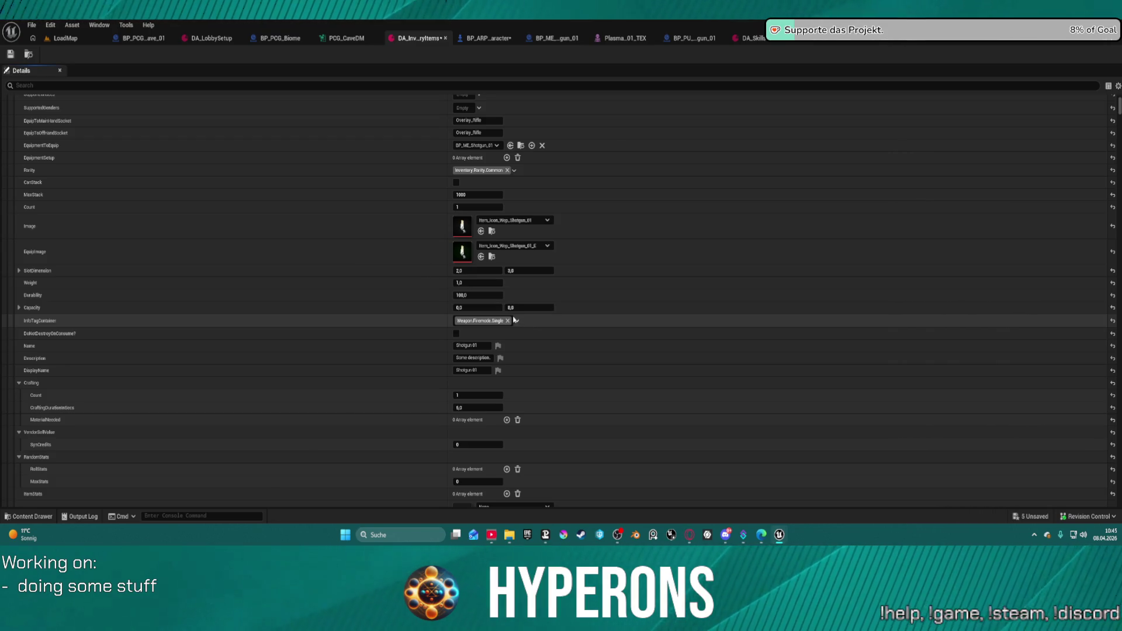
middle_click(270, 45)
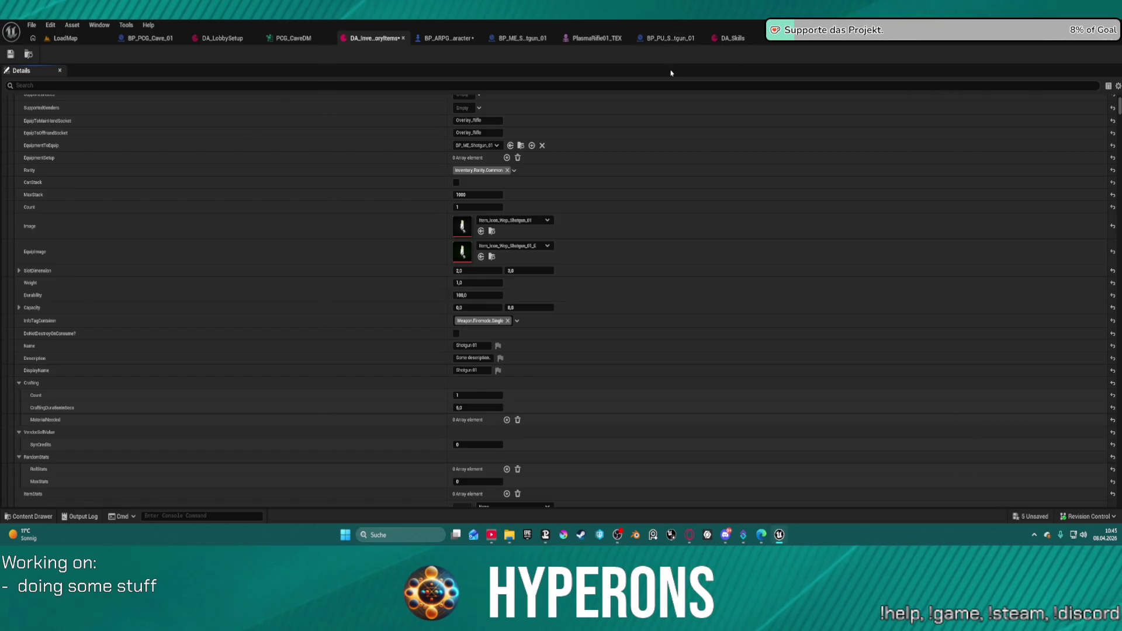
click(66, 38)
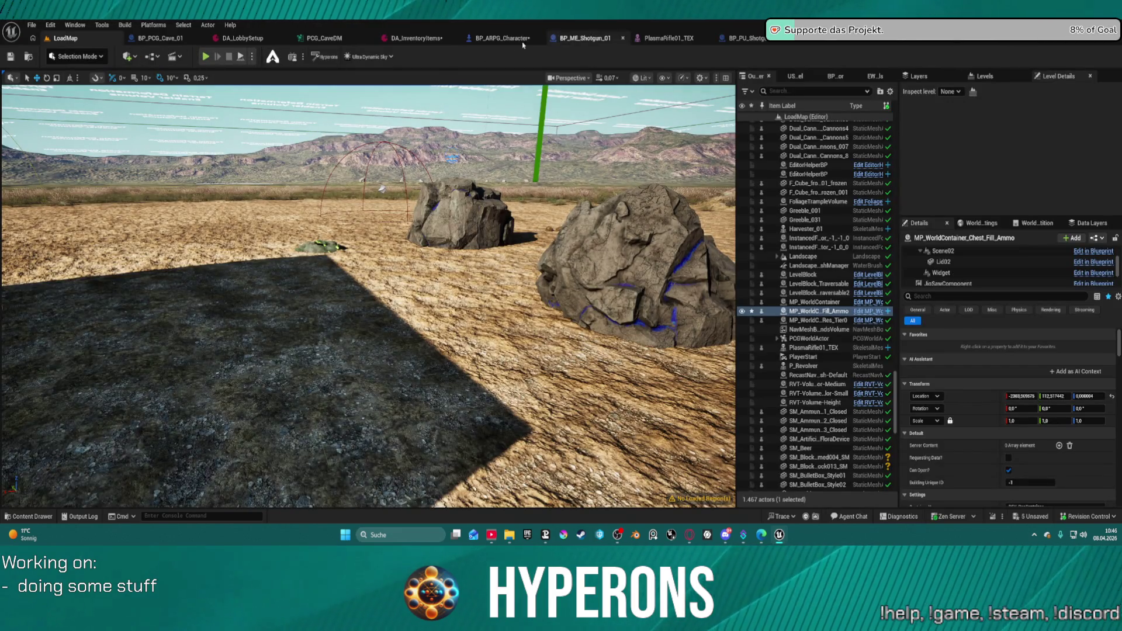
Step: Review the Plasma, Projectile and AlienWeapon groups in BP_ARPG_Character, then switch back to DA_InventoryItems
click(499, 38)
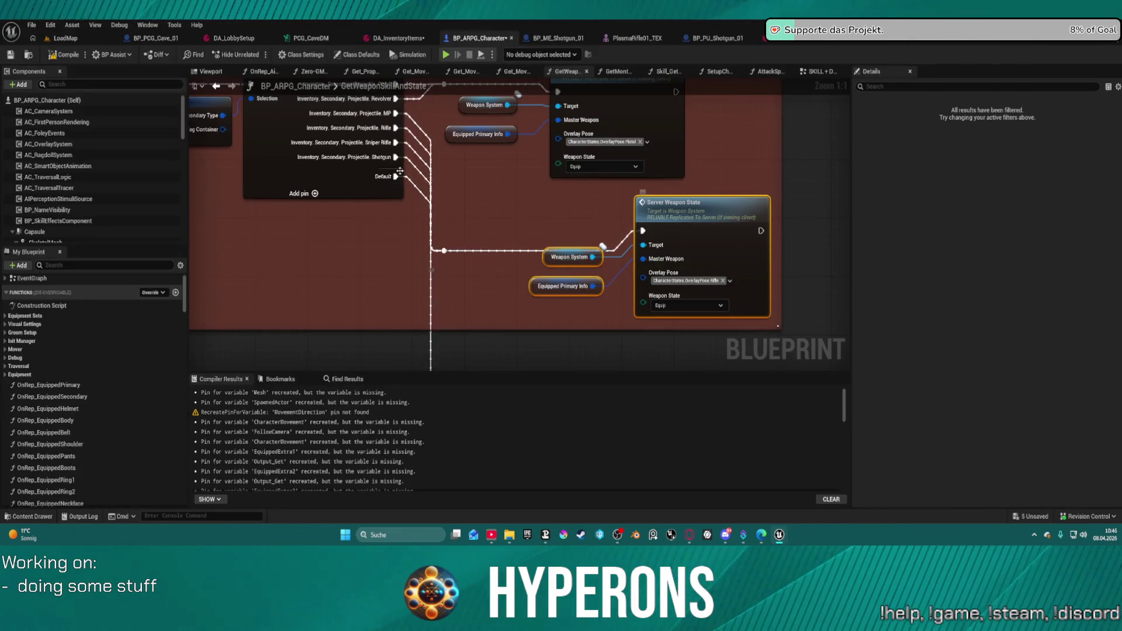
mouse_move(399, 170)
mouse_down()
mouse_move(565, 239)
mouse_move(386, 165)
mouse_up()
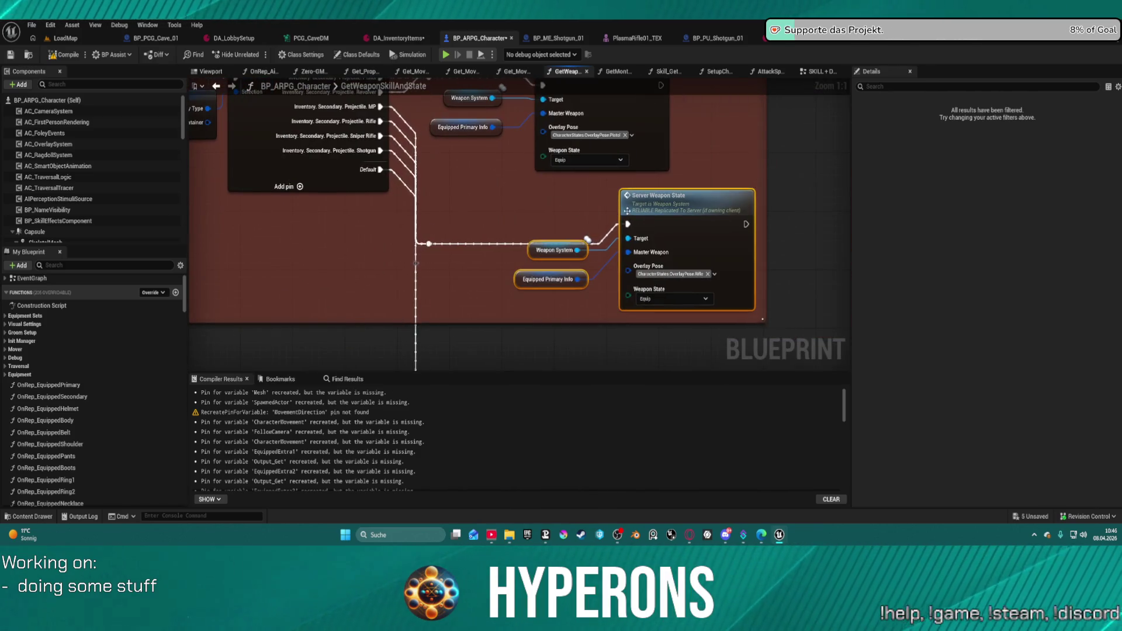
scroll(468, 205, down, 5)
drag(468, 204, 537, 338)
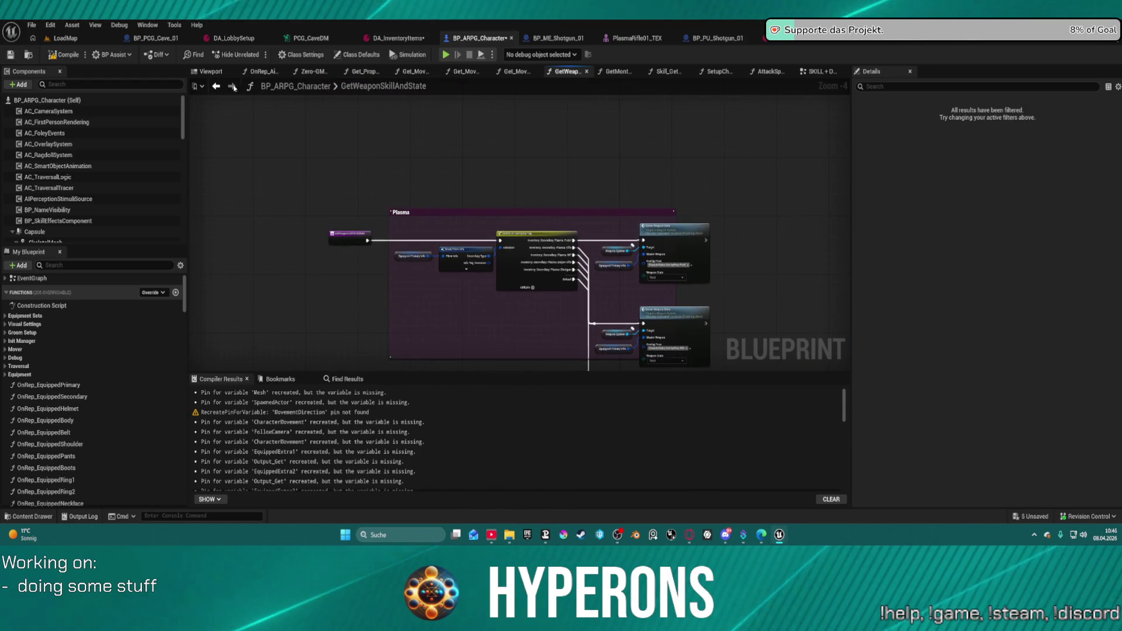
drag(631, 194, 361, 211)
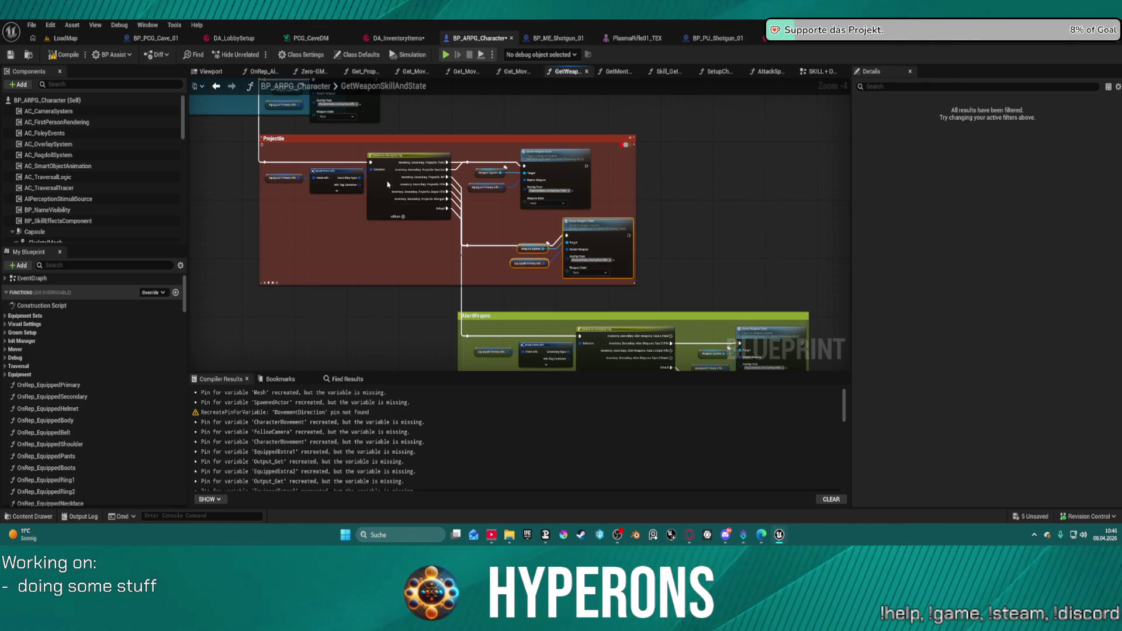
click(398, 38)
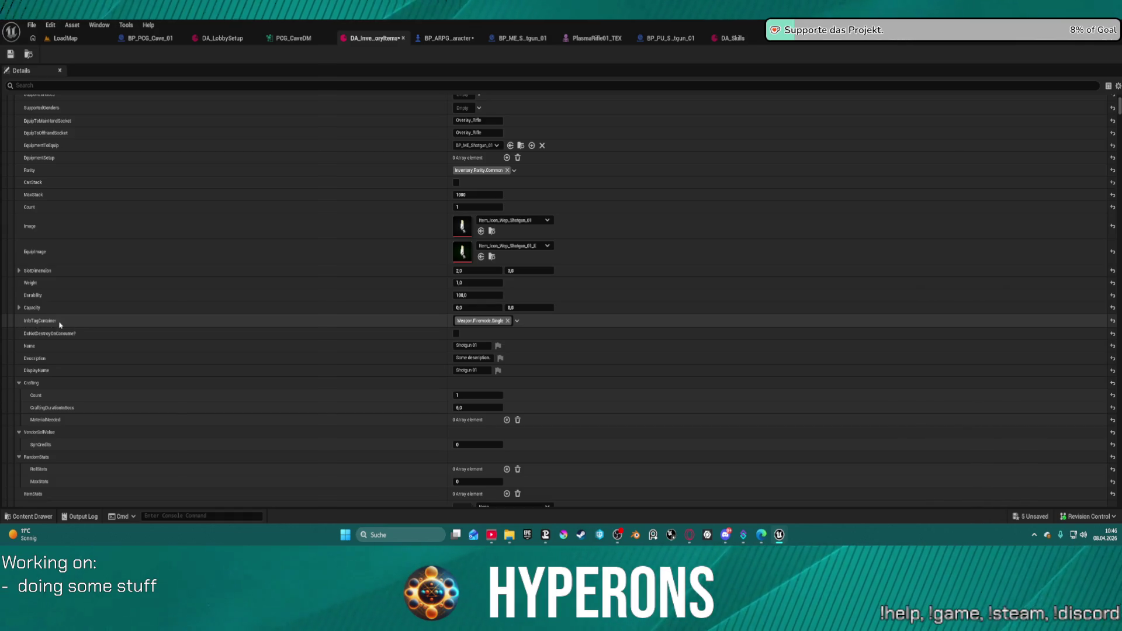
scroll(496, 322, up, 2)
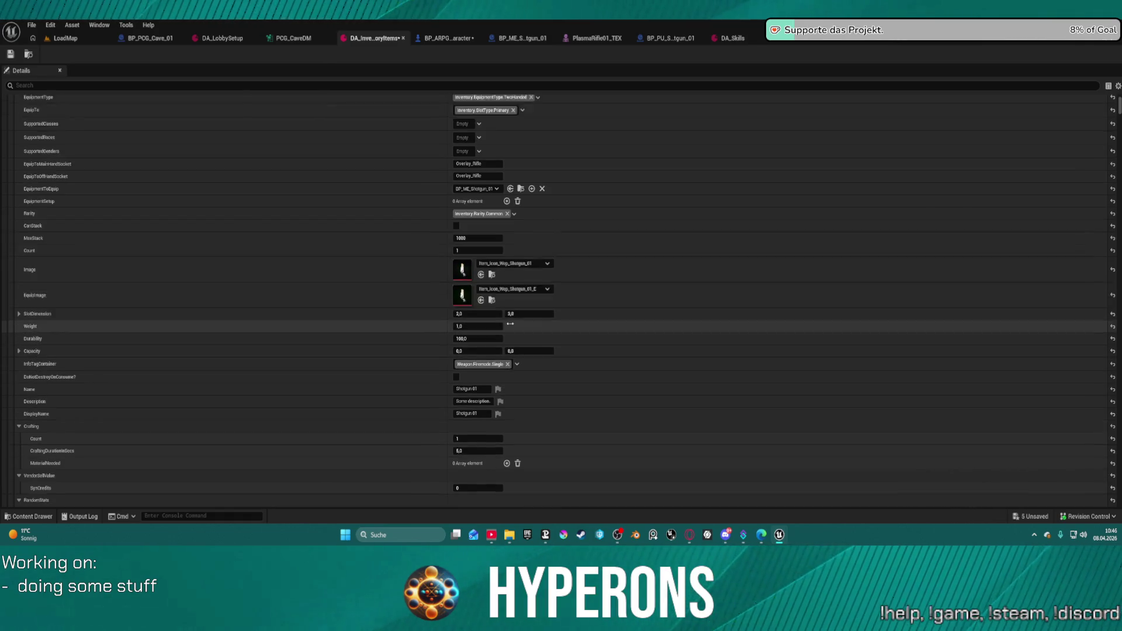
scroll(480, 354, up, 5)
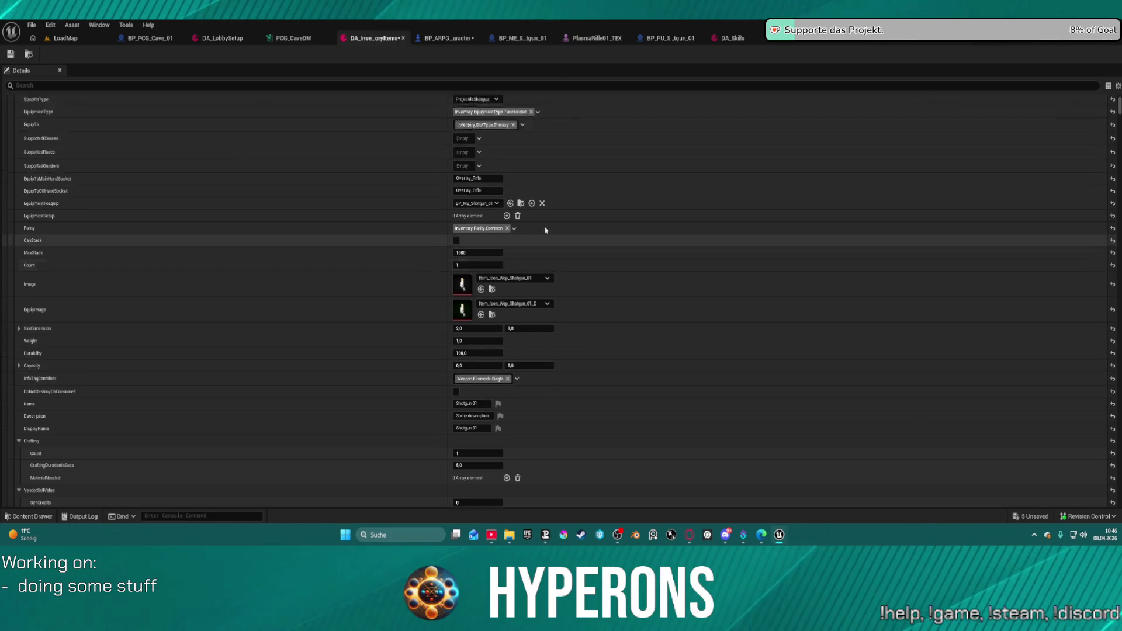
scroll(546, 229, up, 2)
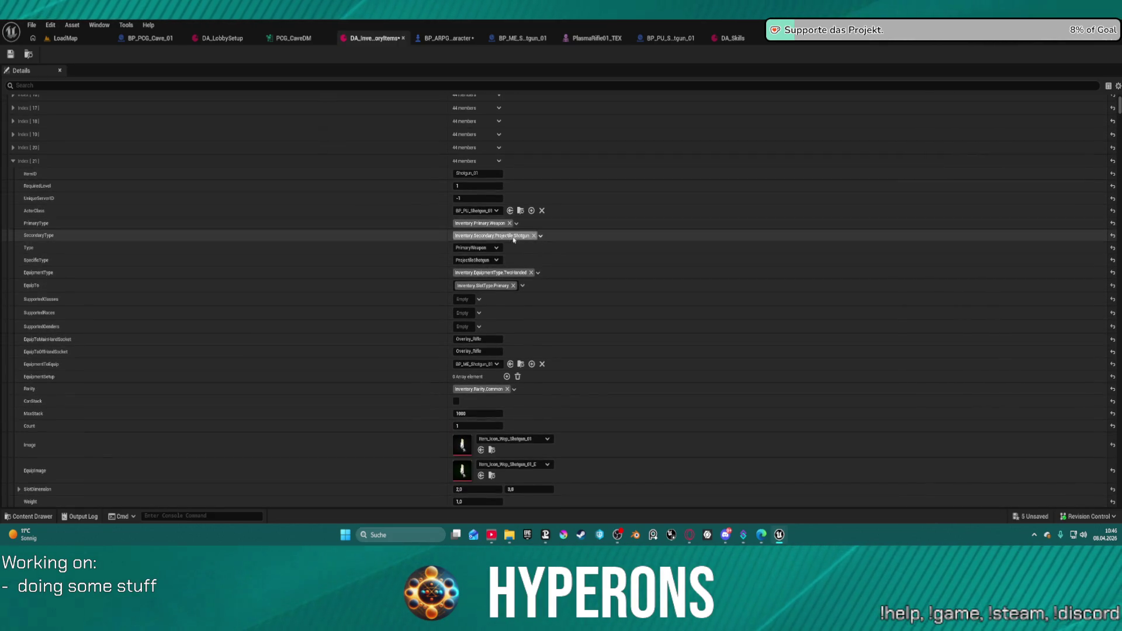
scroll(204, 396, down, 6)
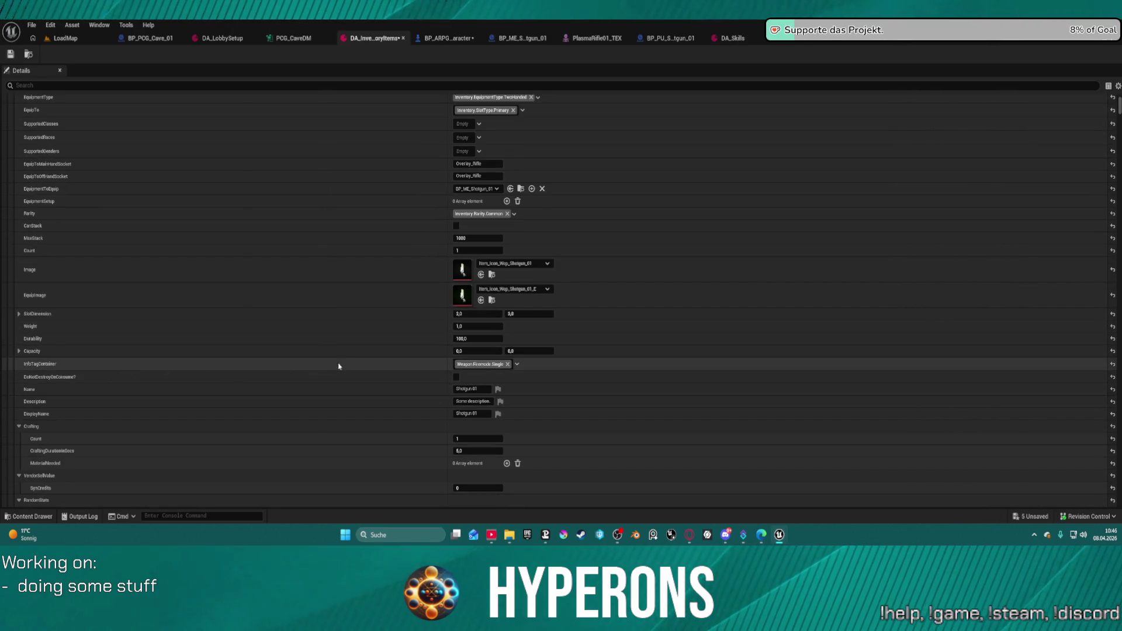
click(485, 365)
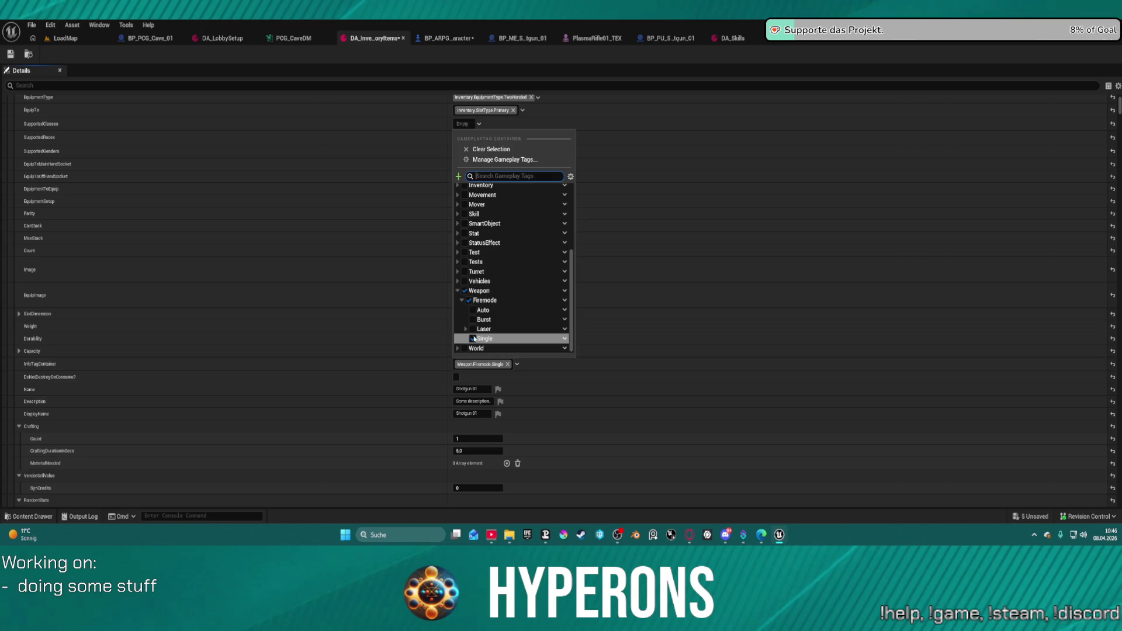
click(473, 320)
click(473, 310)
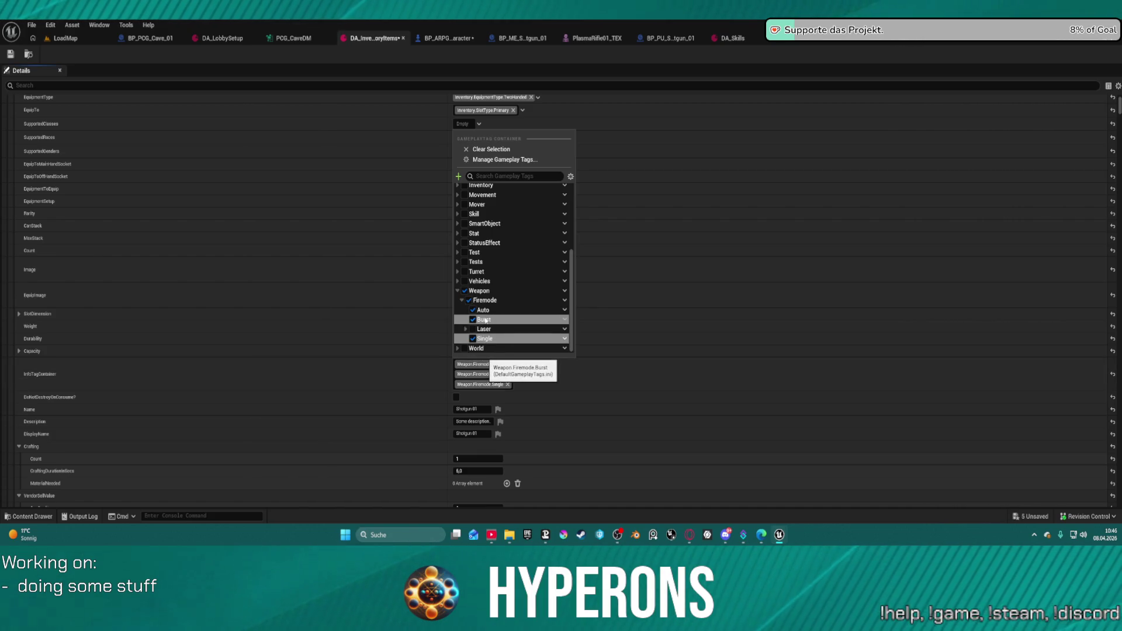
click(485, 319)
click(483, 311)
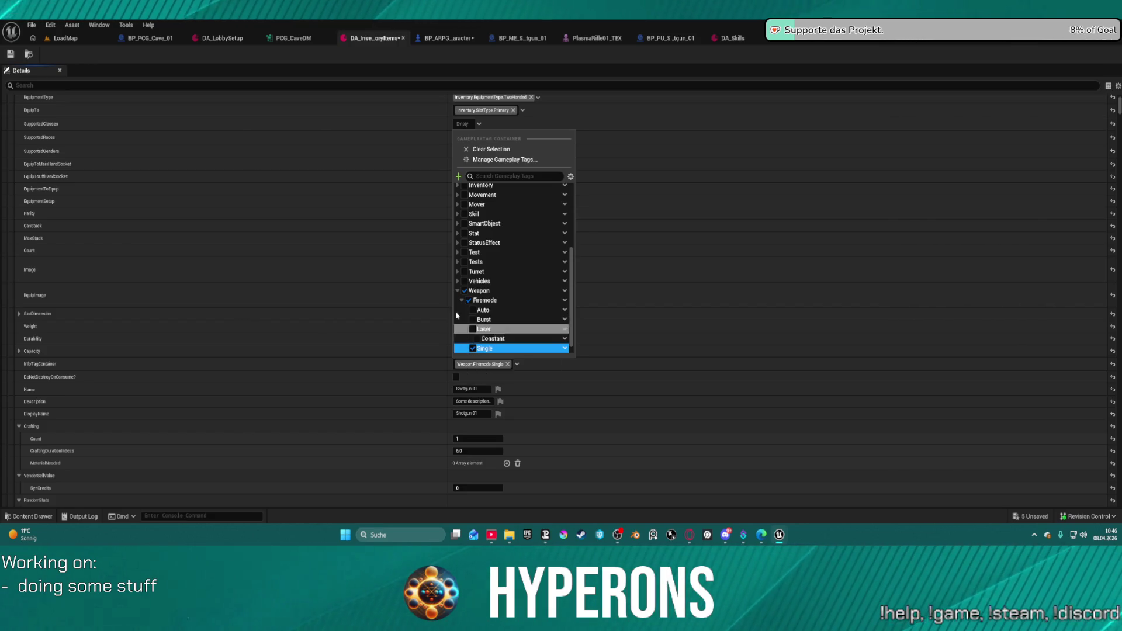
scroll(508, 345, down, 1)
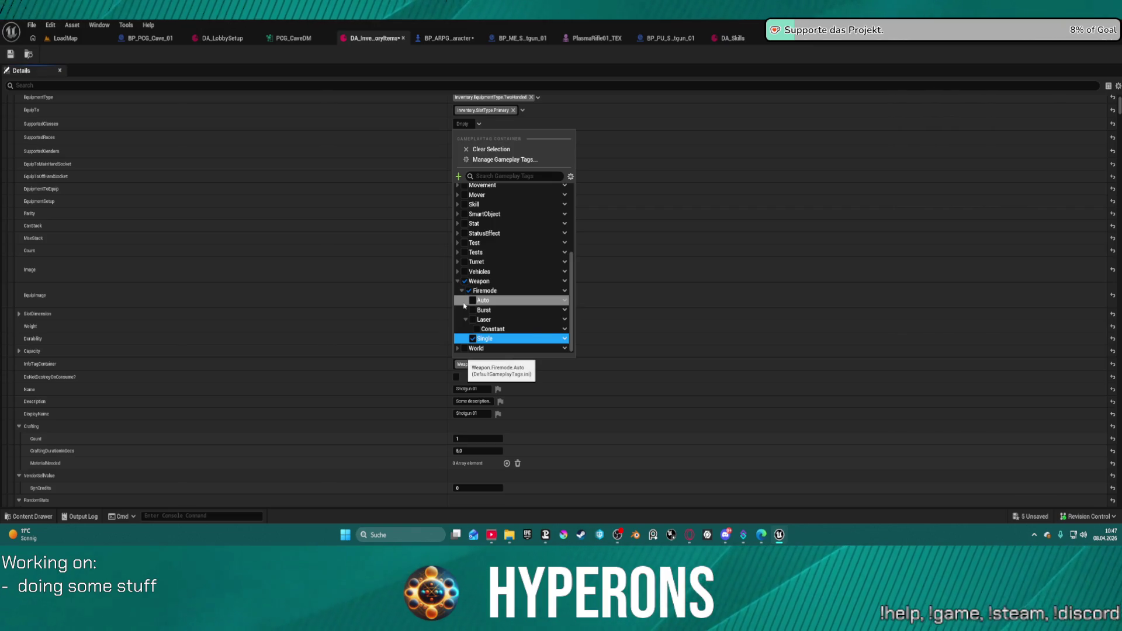
click(348, 371)
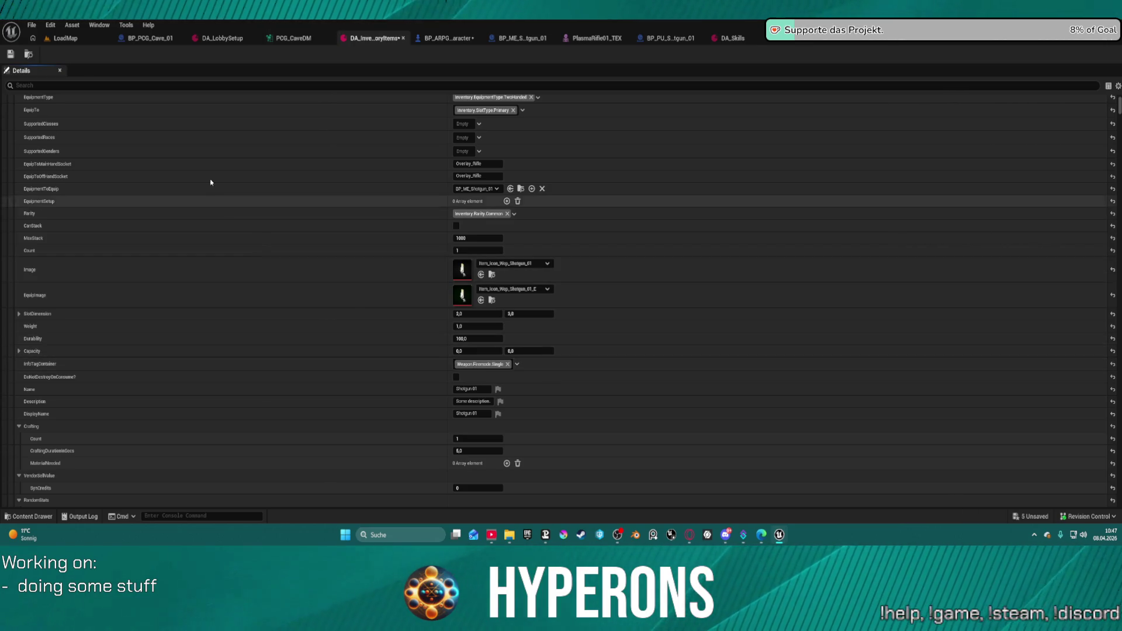
click(11, 54)
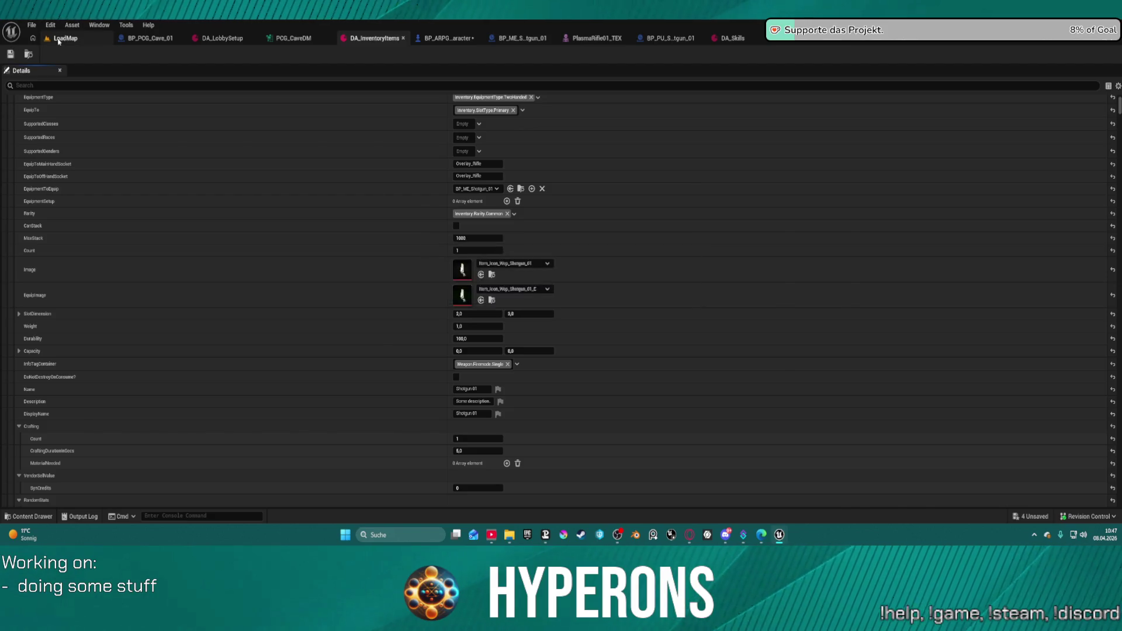
Step: Back in the running level, move two SPM SG ammo stacks from the resource container into the inventory
click(61, 38)
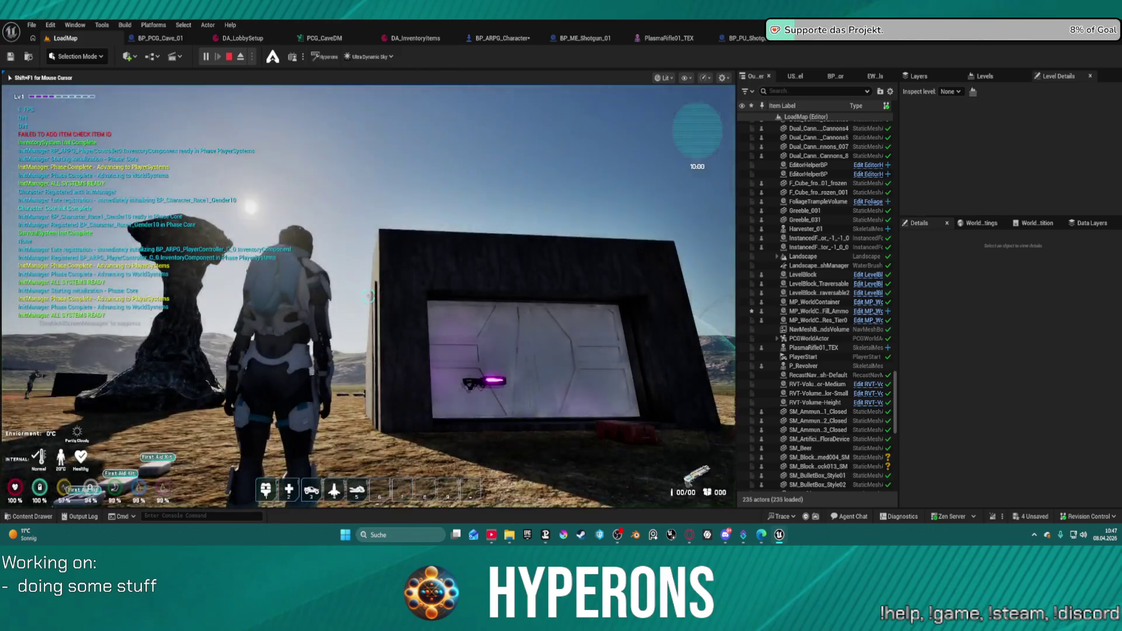
key(w)
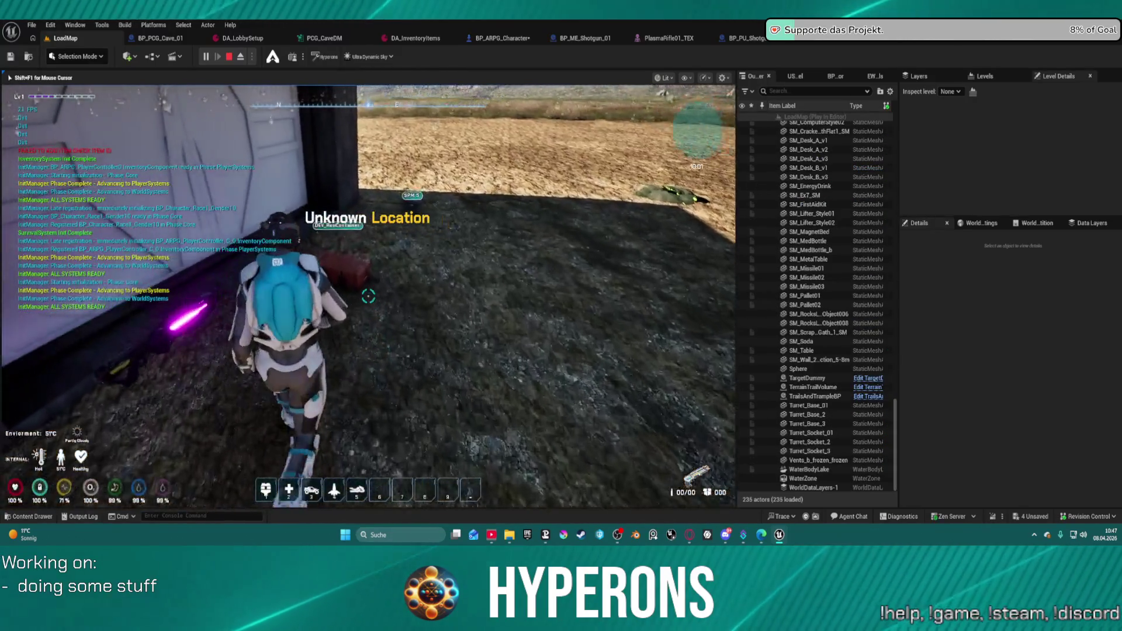
key(f)
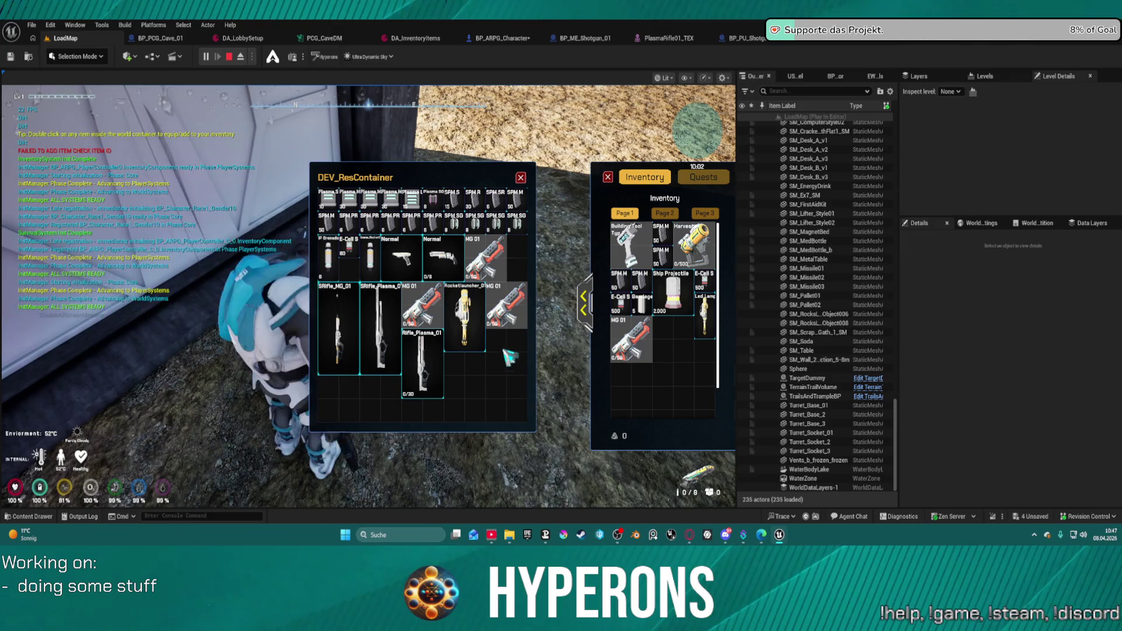
double_click(453, 222)
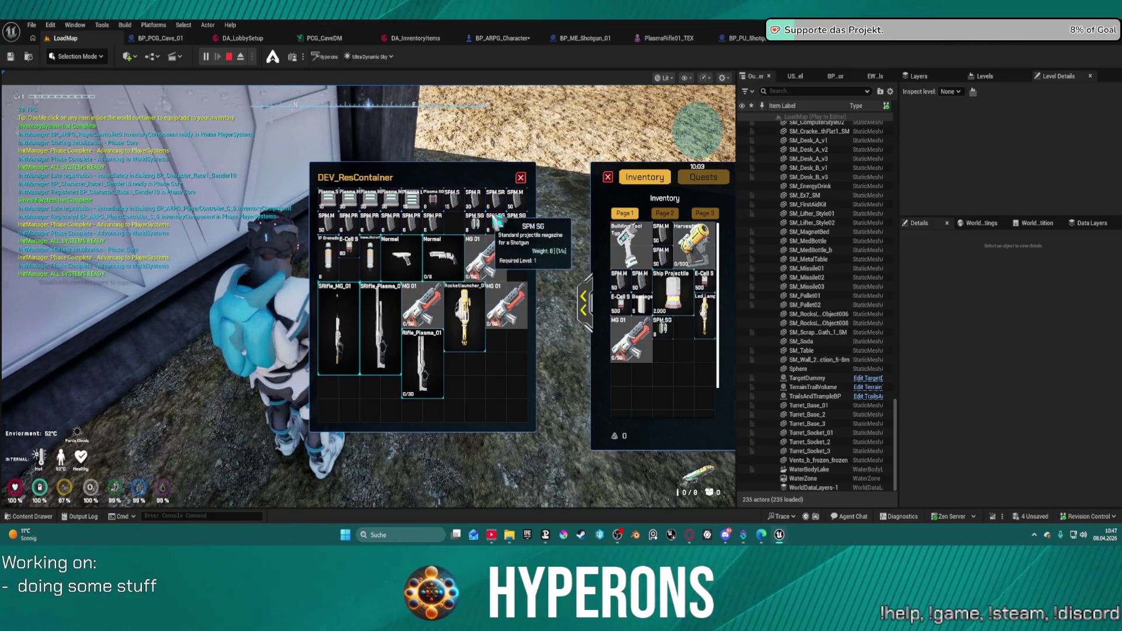
double_click(491, 223)
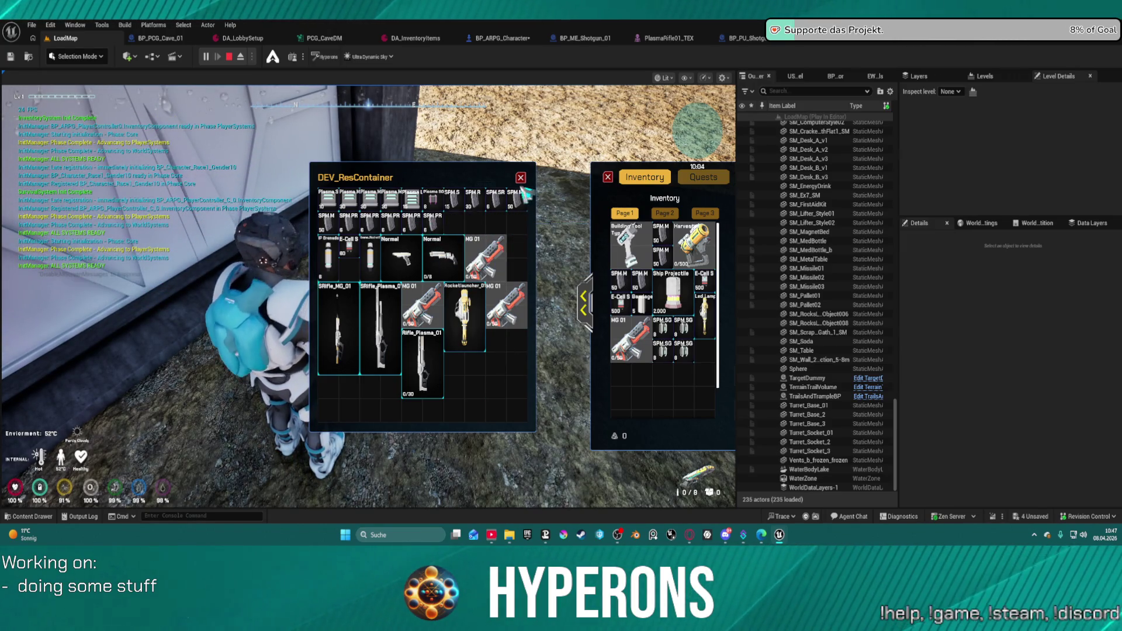
key(Escape)
Step: Walk the character across the desert up to the dark box
key(w)
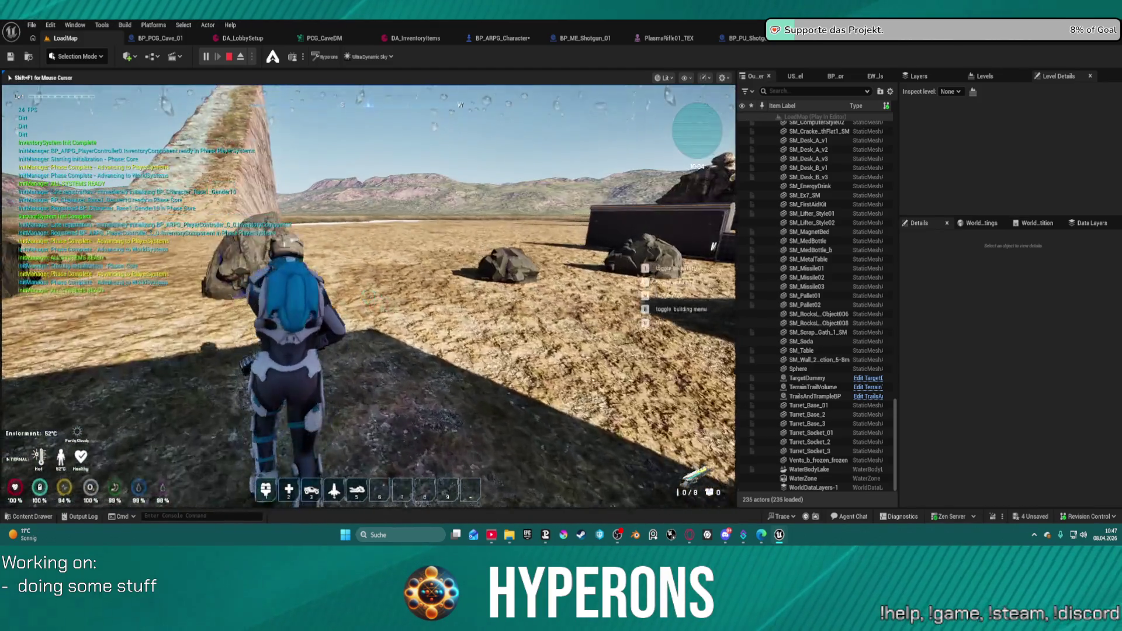
key(w)
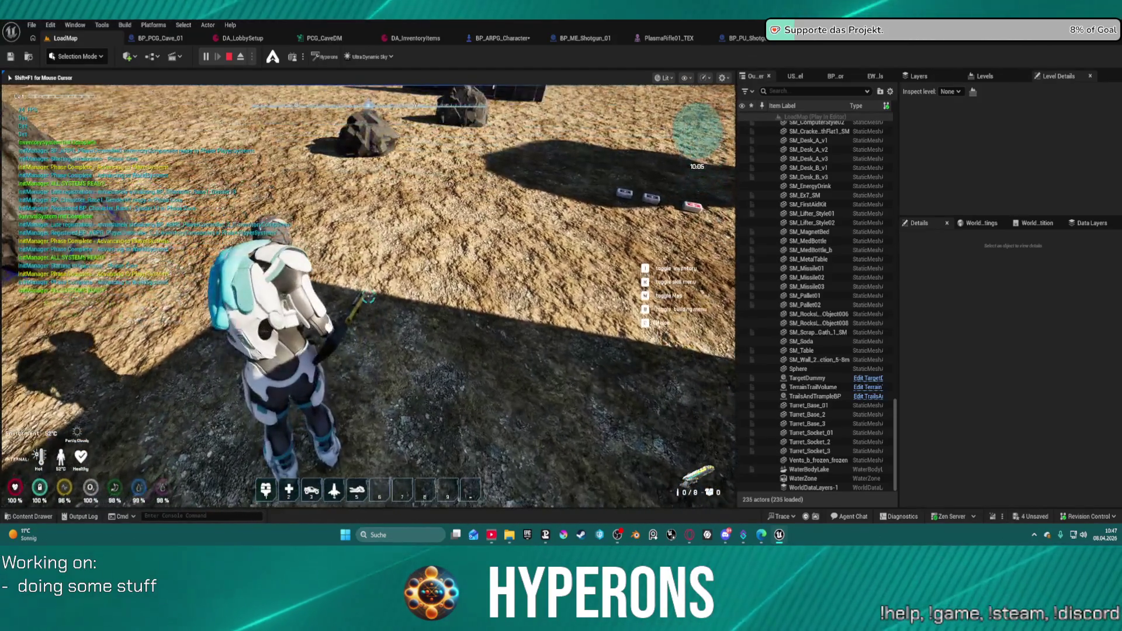
key(w)
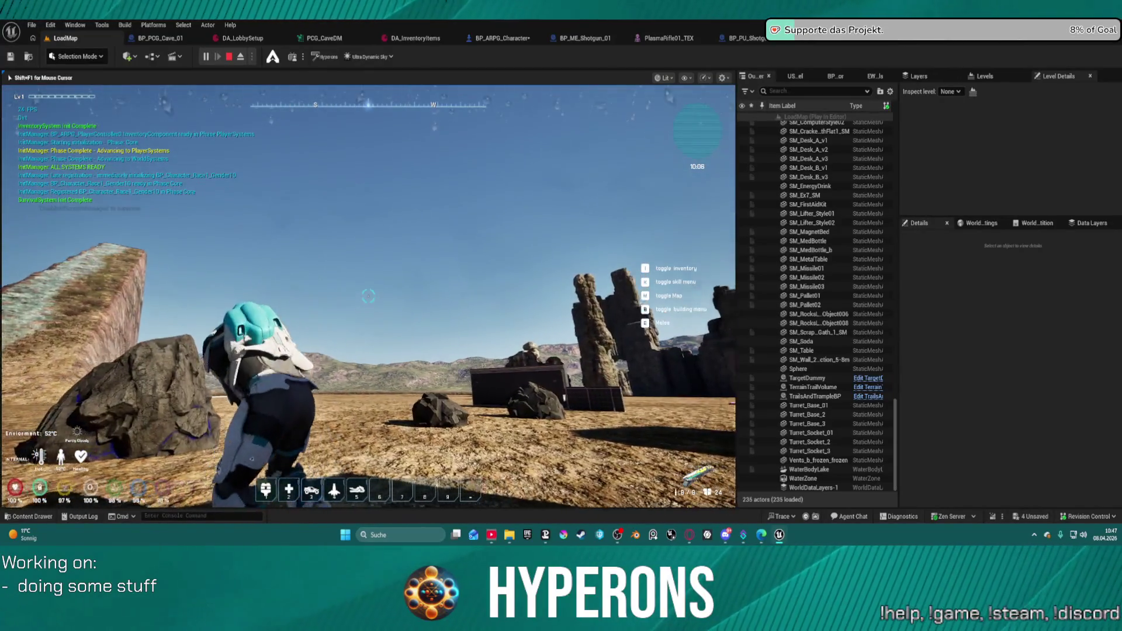
key(super)
key(super)
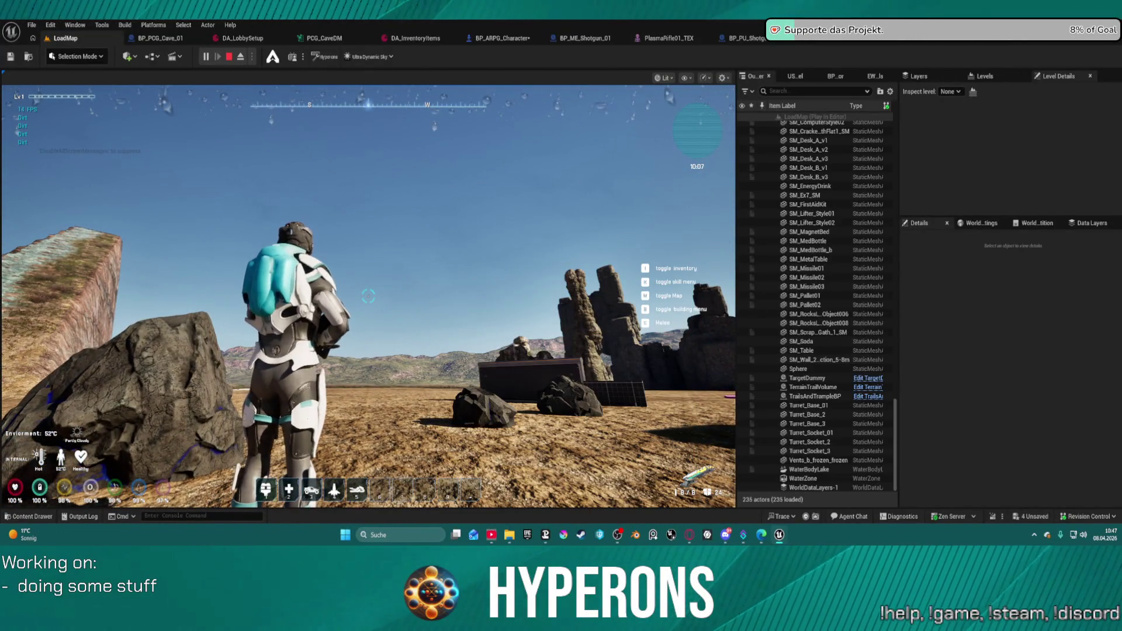
key(super)
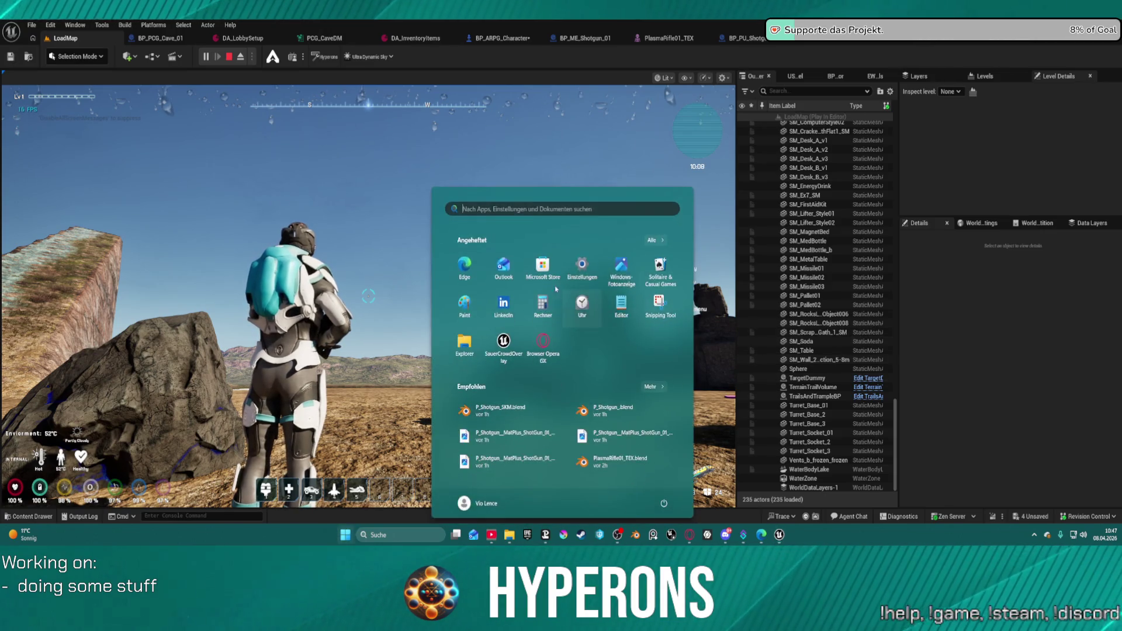
key(super)
key(w)
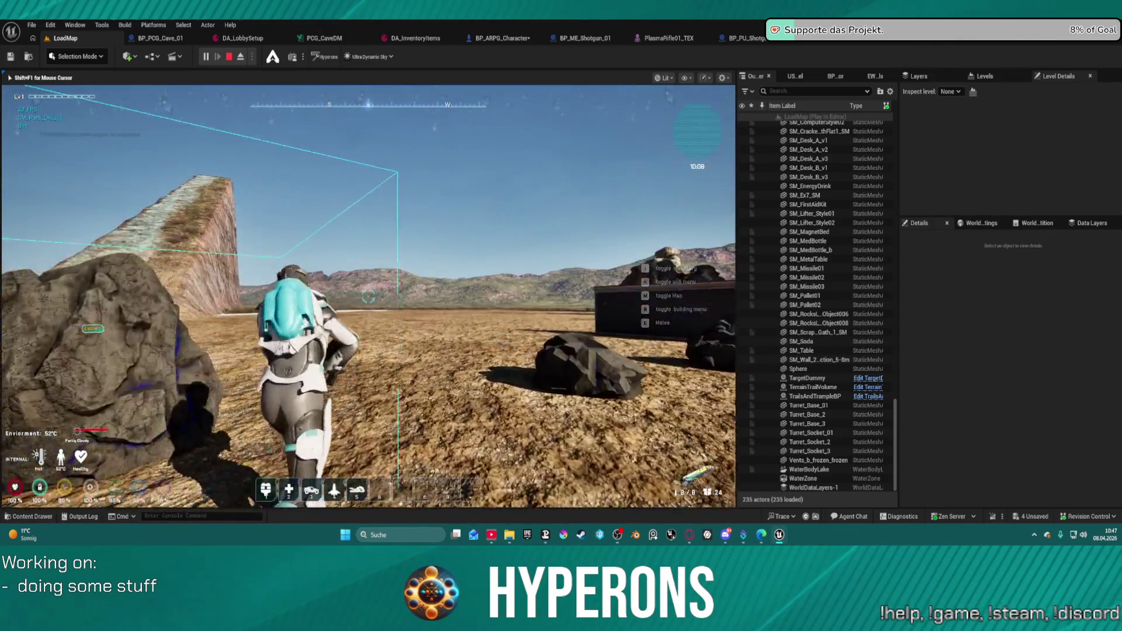
key(w)
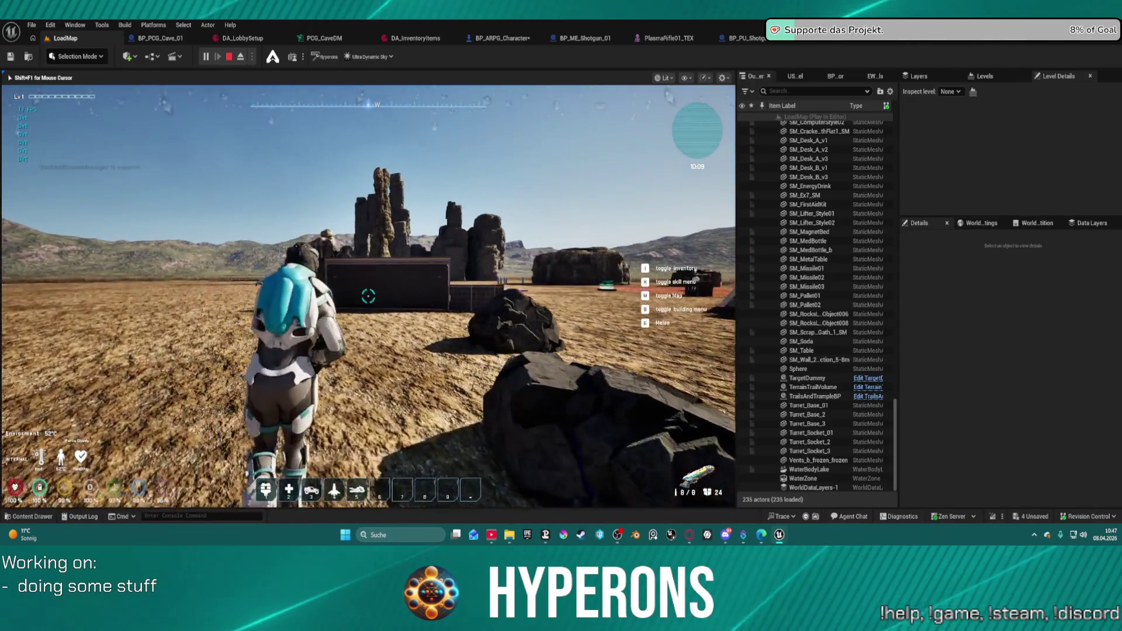
key(w)
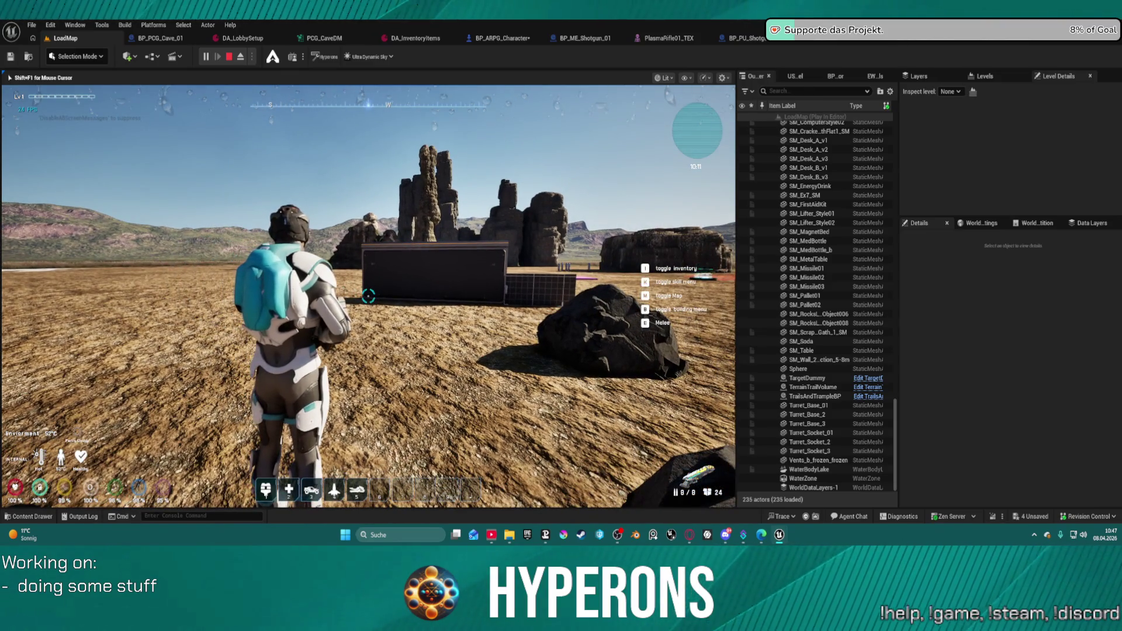
key(w)
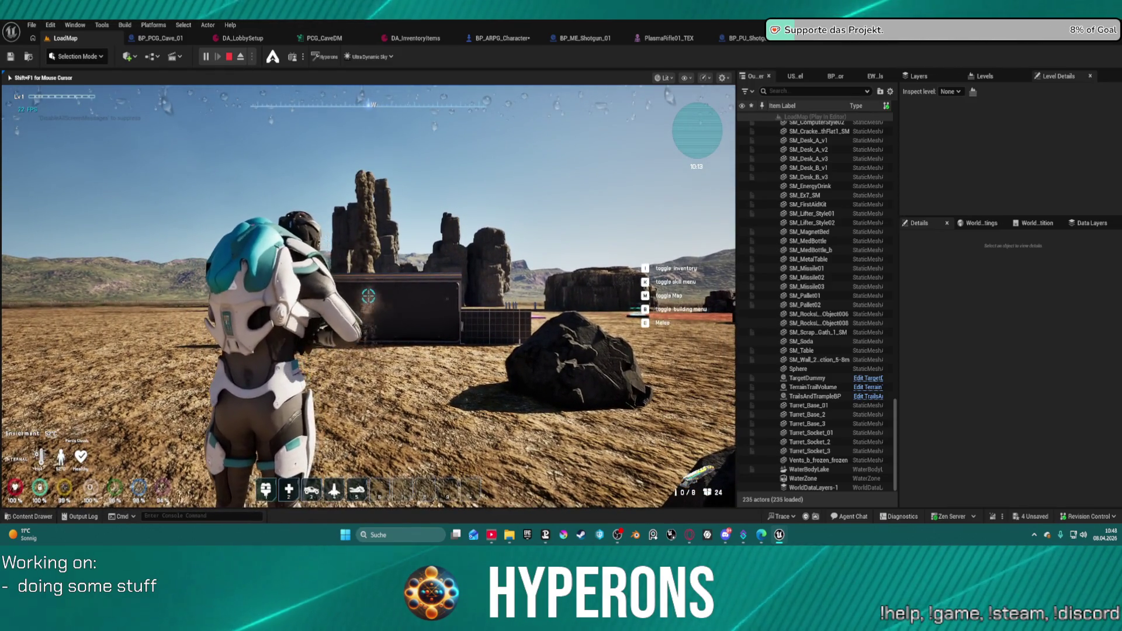
key(w)
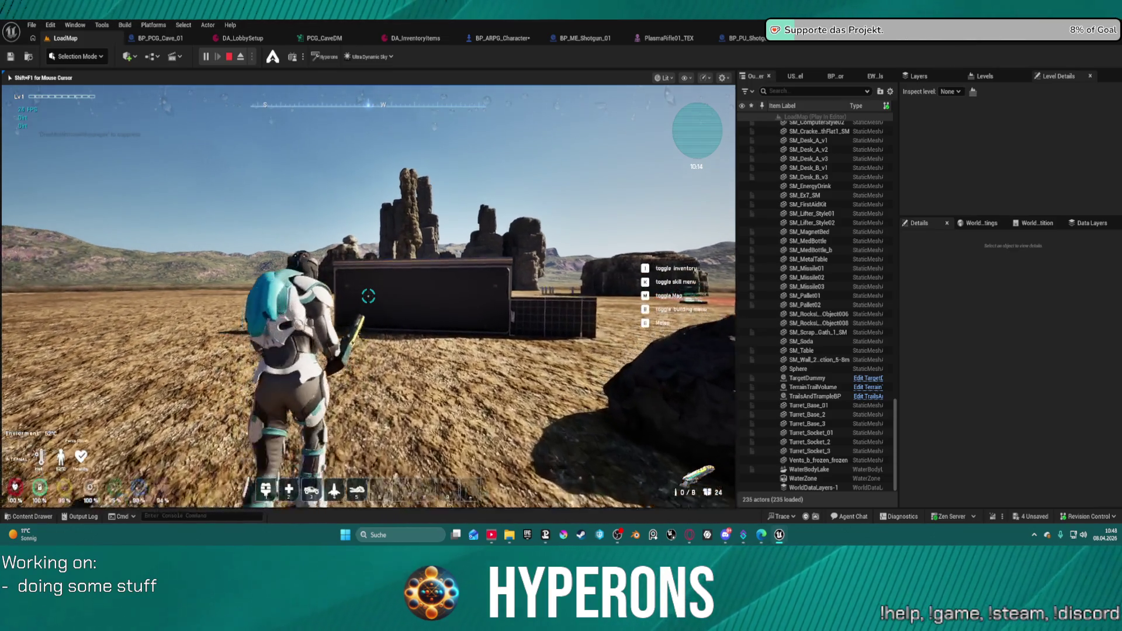
key(w)
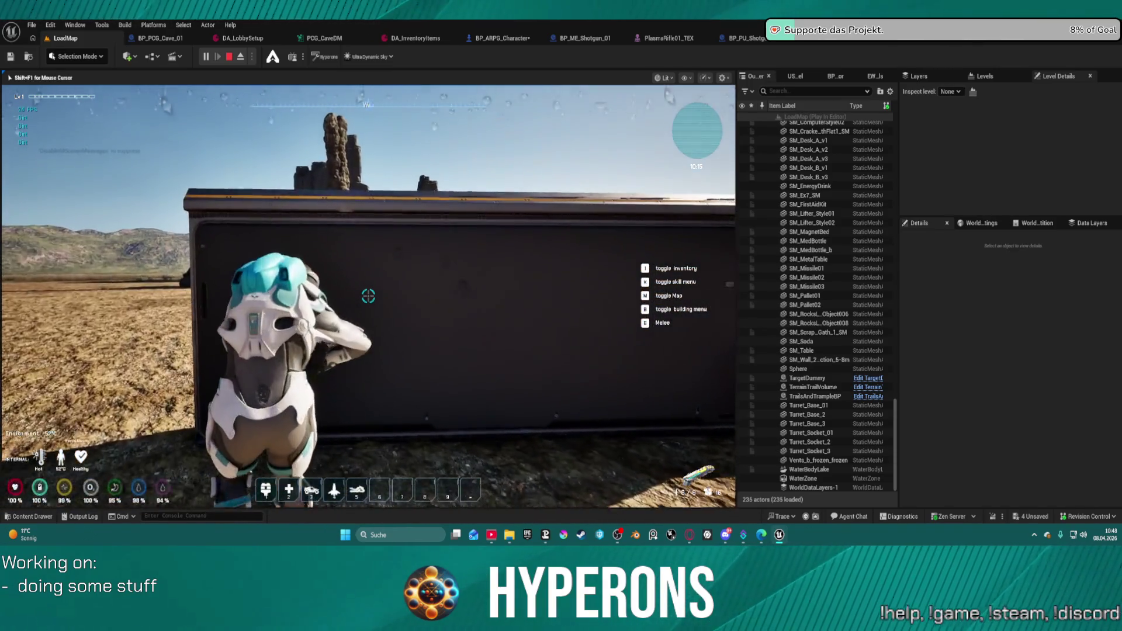
key(s)
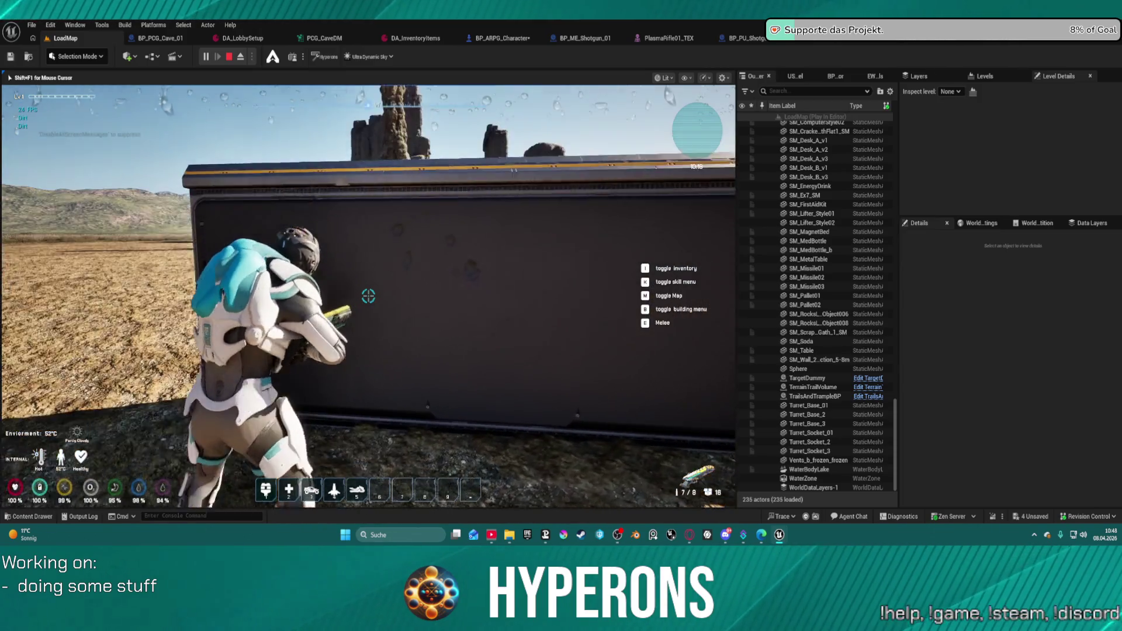
key(s)
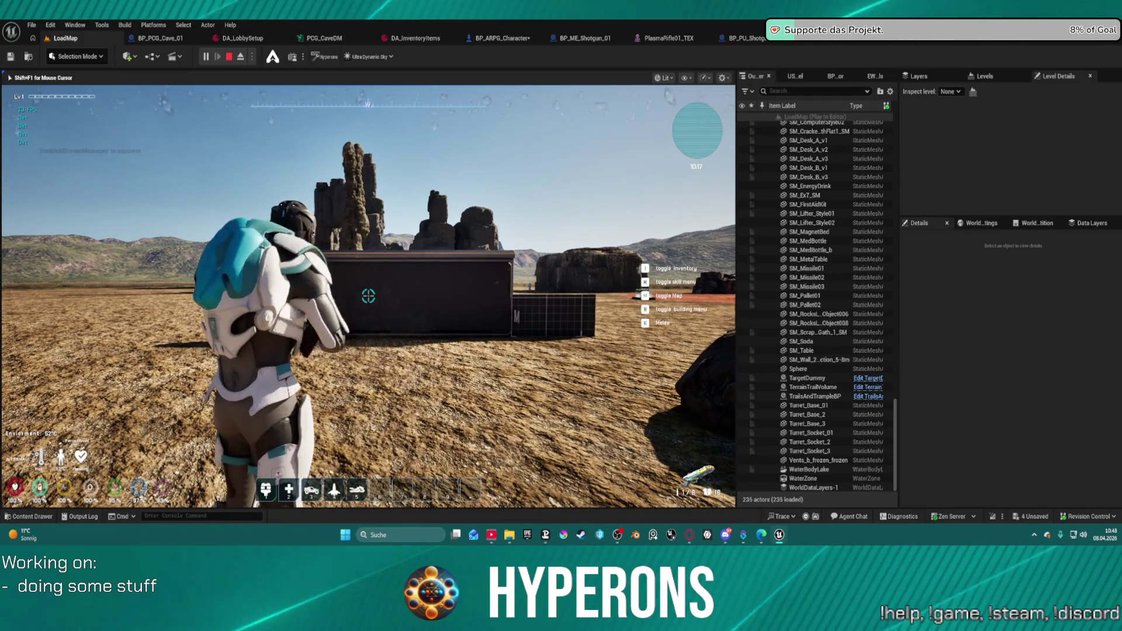
key(w)
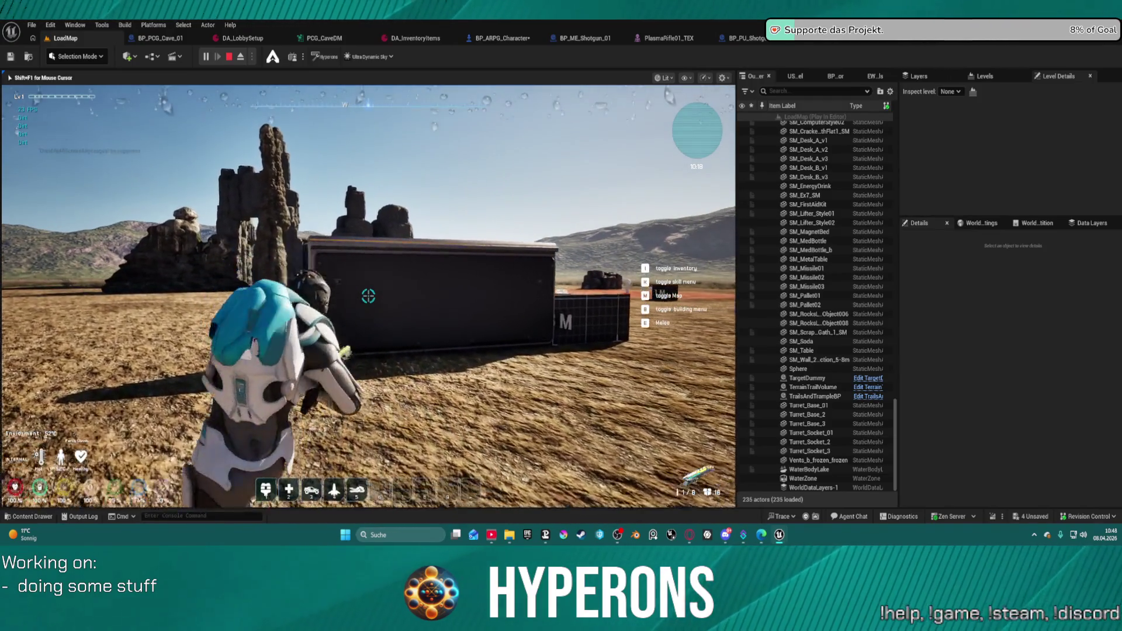
Step: Fire the shotgun at the dark box several times, using up ammo
click(368, 296)
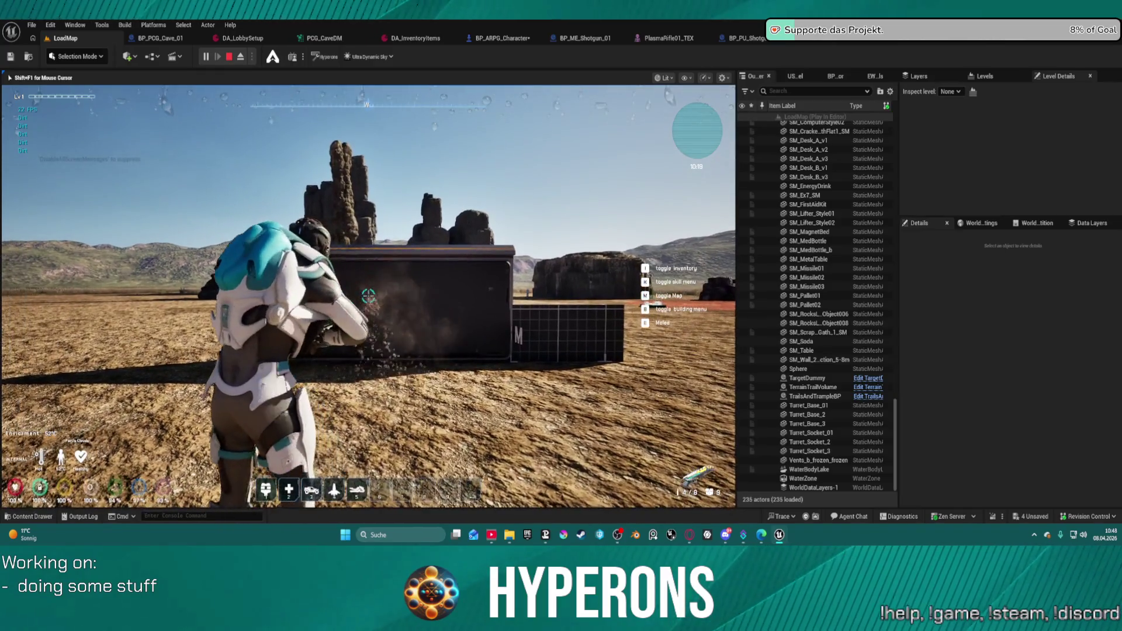
key(s)
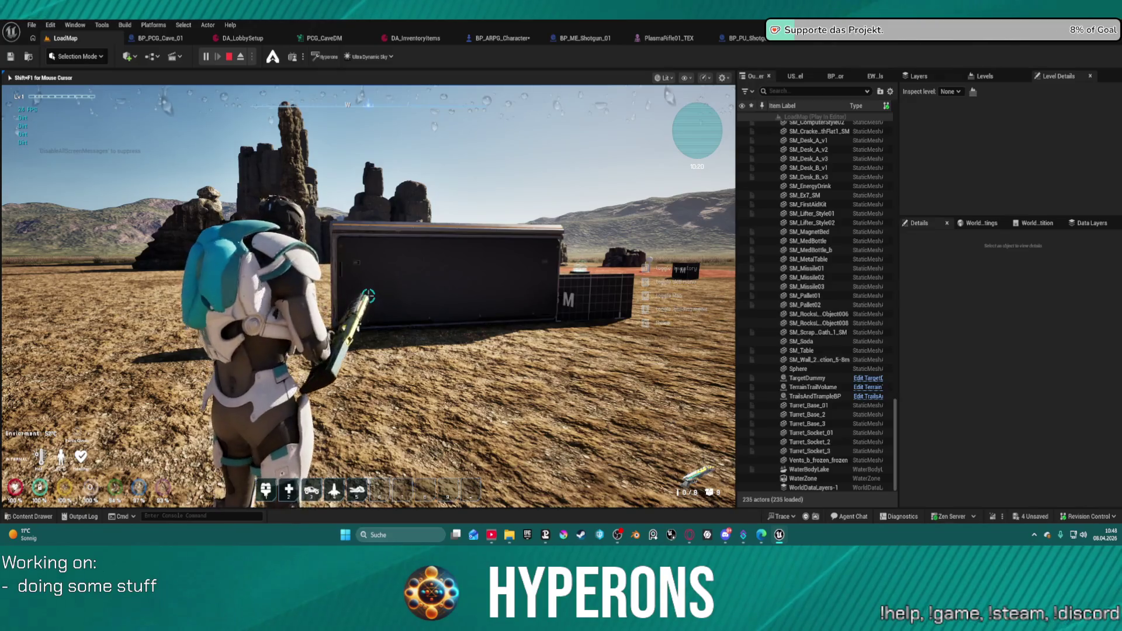
key(w)
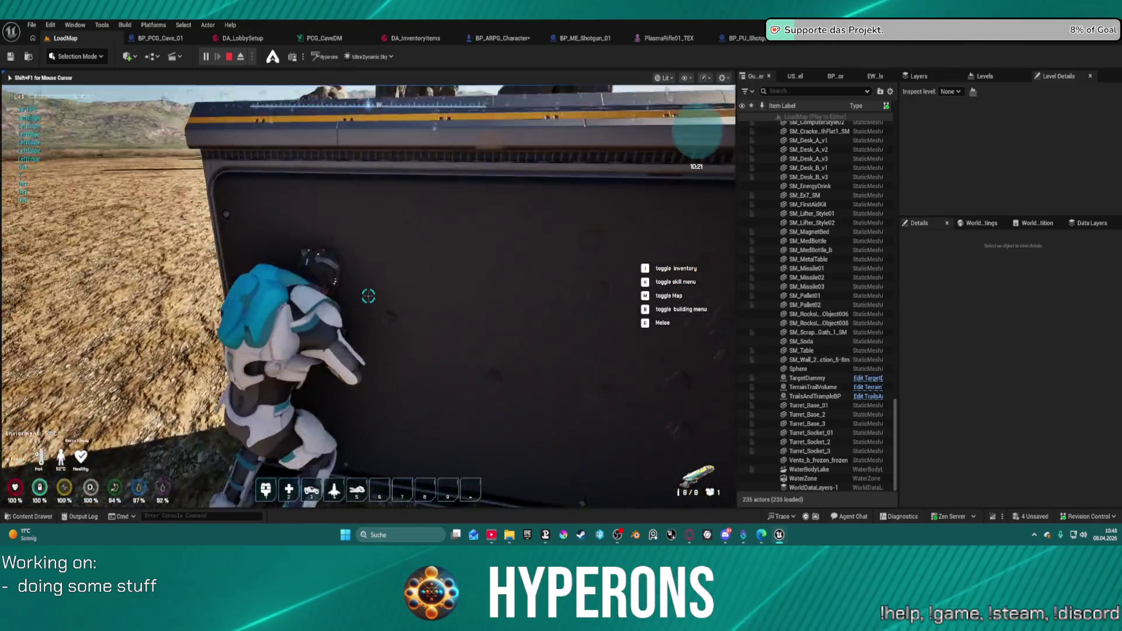
key(s)
click(369, 296)
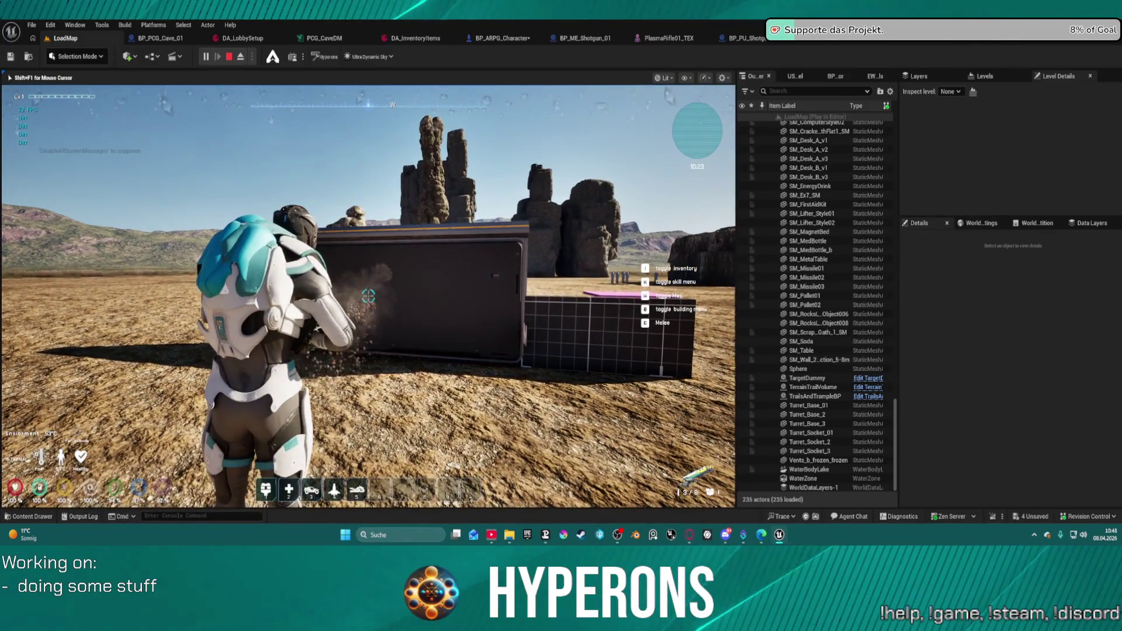
click(368, 296)
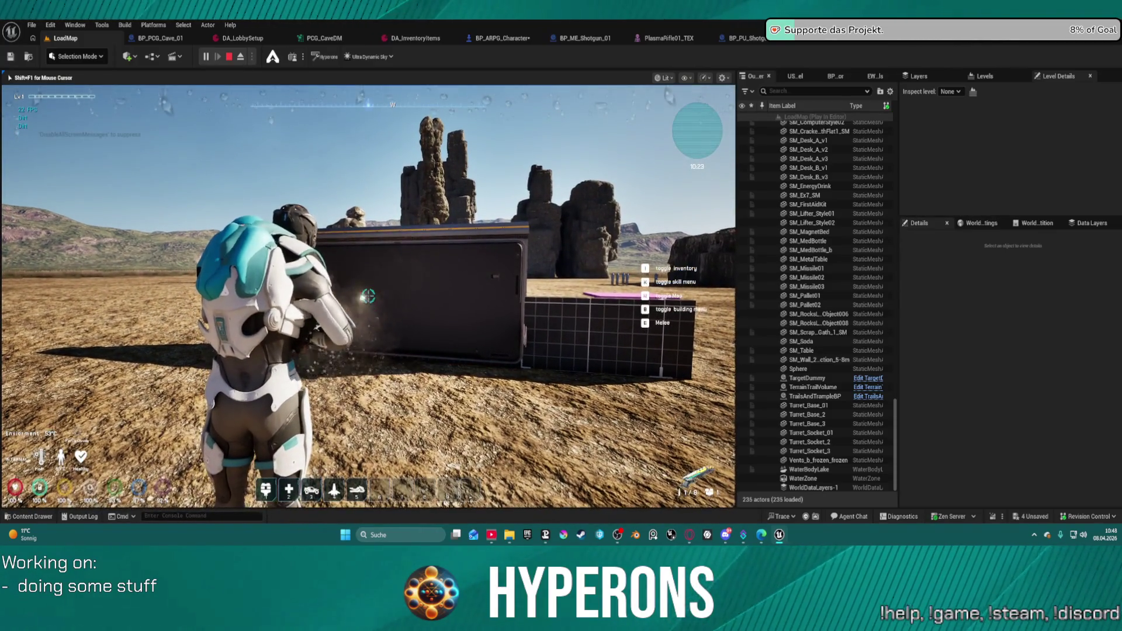
Step: Walk and jump around the rocks, climb the rock pillar, then stop the play session
key(a)
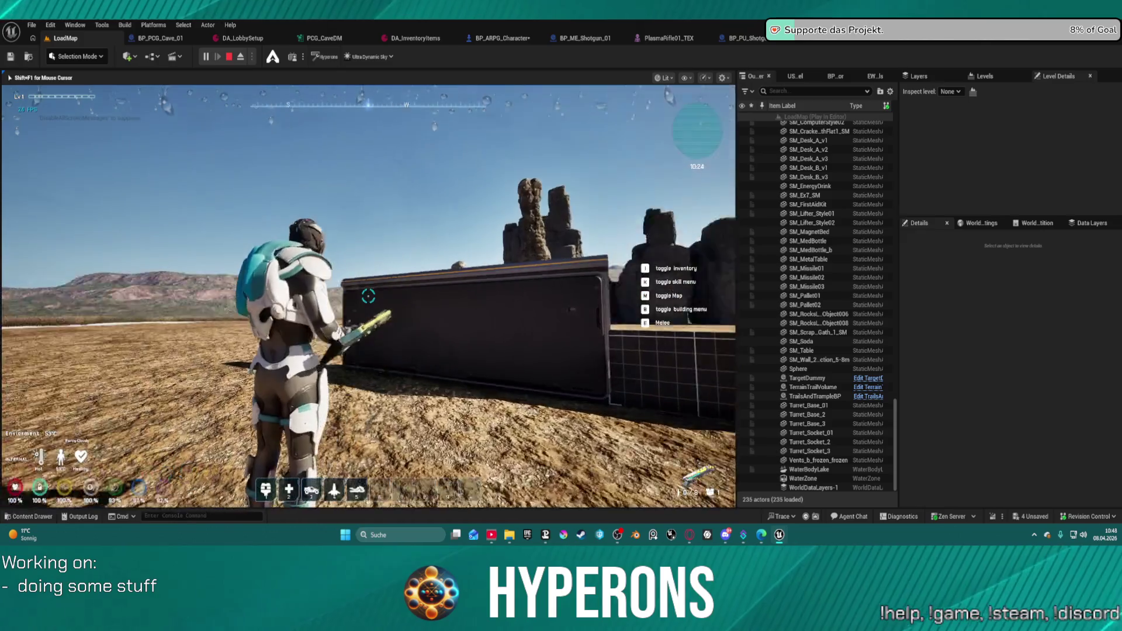
key(w)
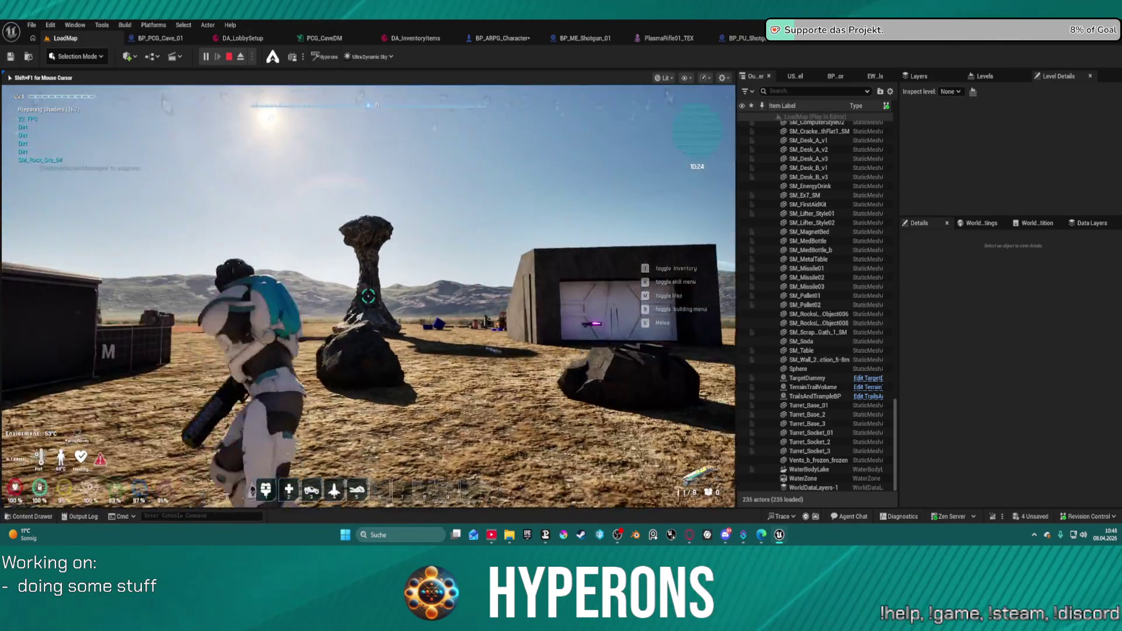
key(space)
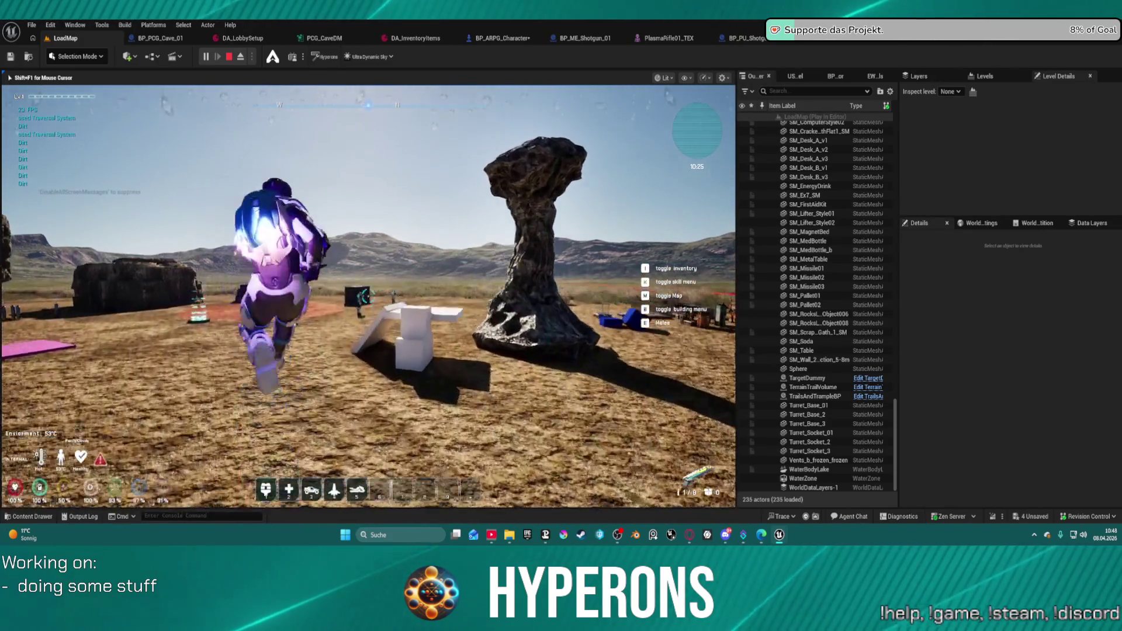
key(w)
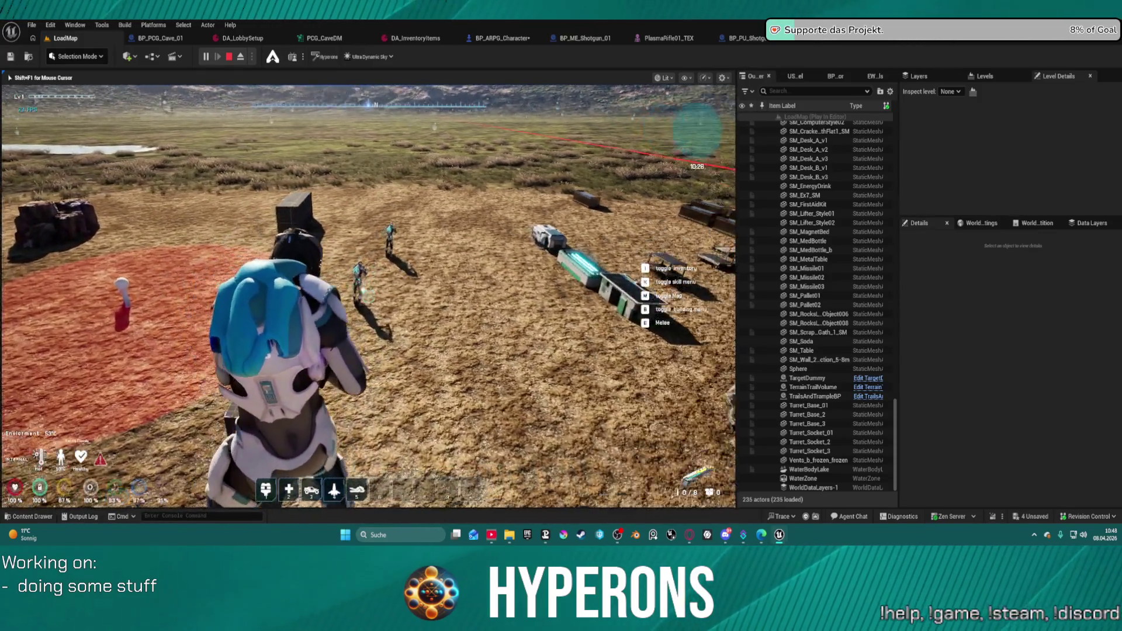
key(d)
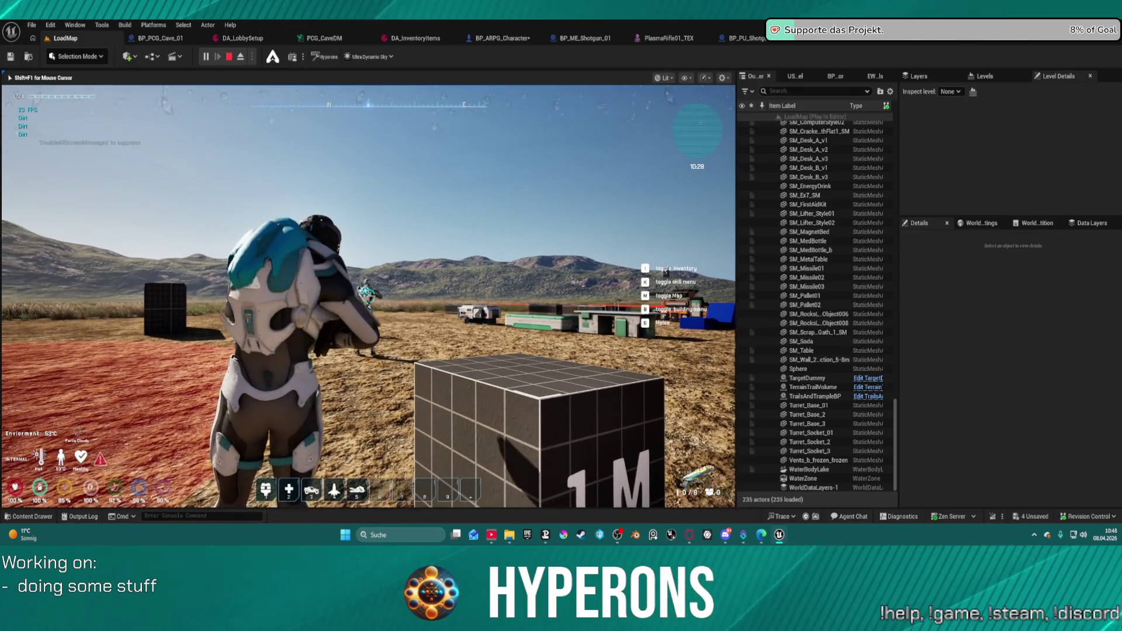
key(e)
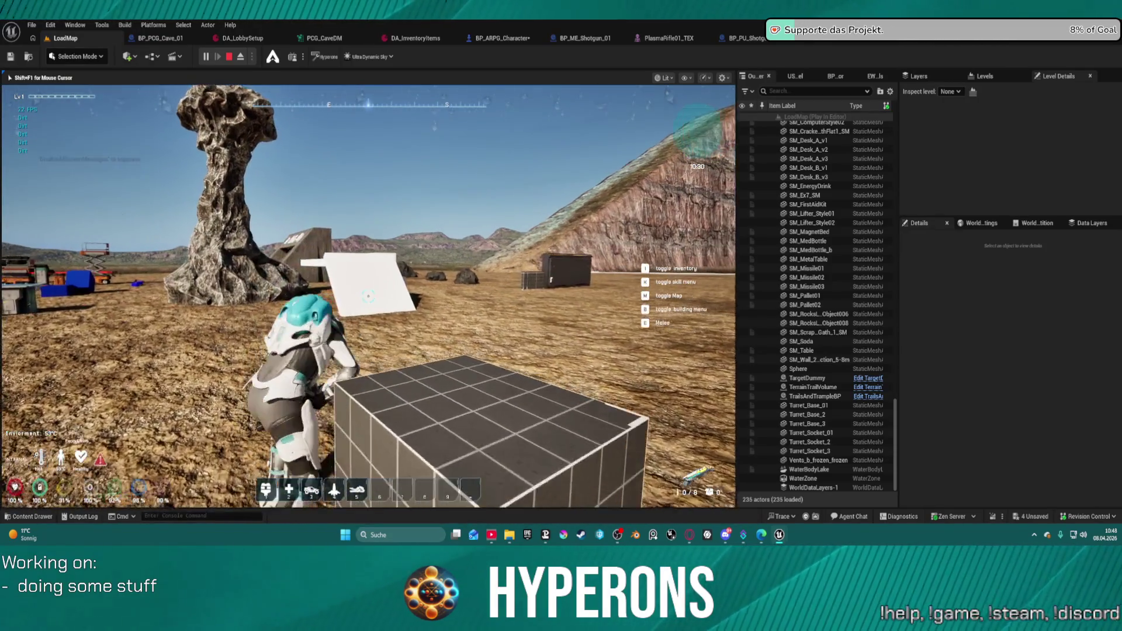
key(space)
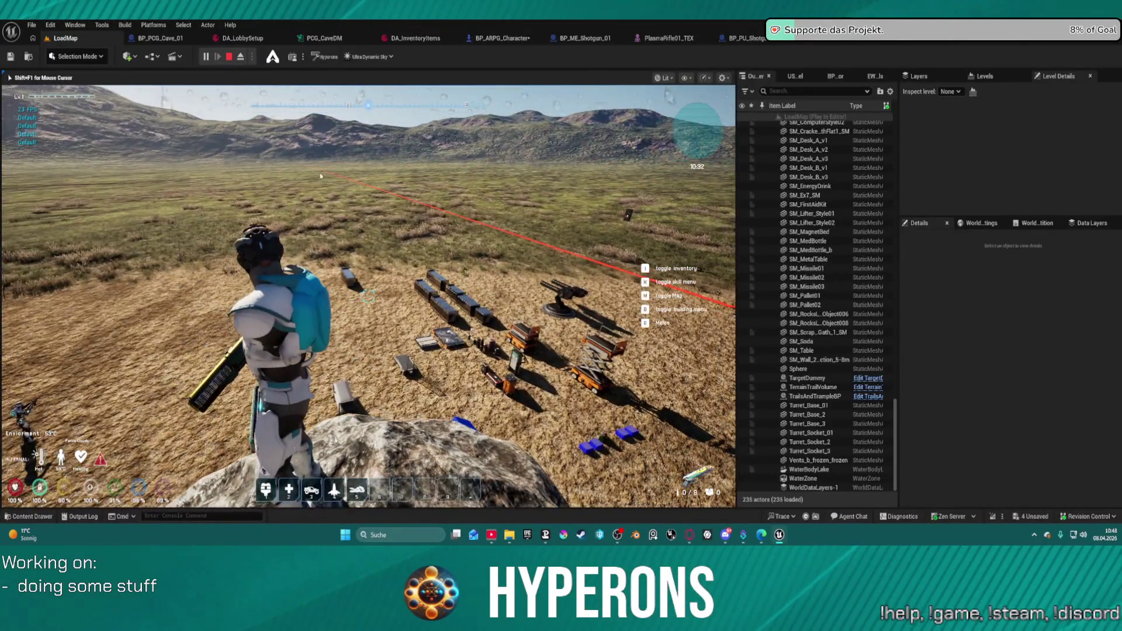
key(Escape)
Step: Review the Plasma weapon group and the GetMontageByWeaponType graph in BP_ARPG_Character
click(497, 38)
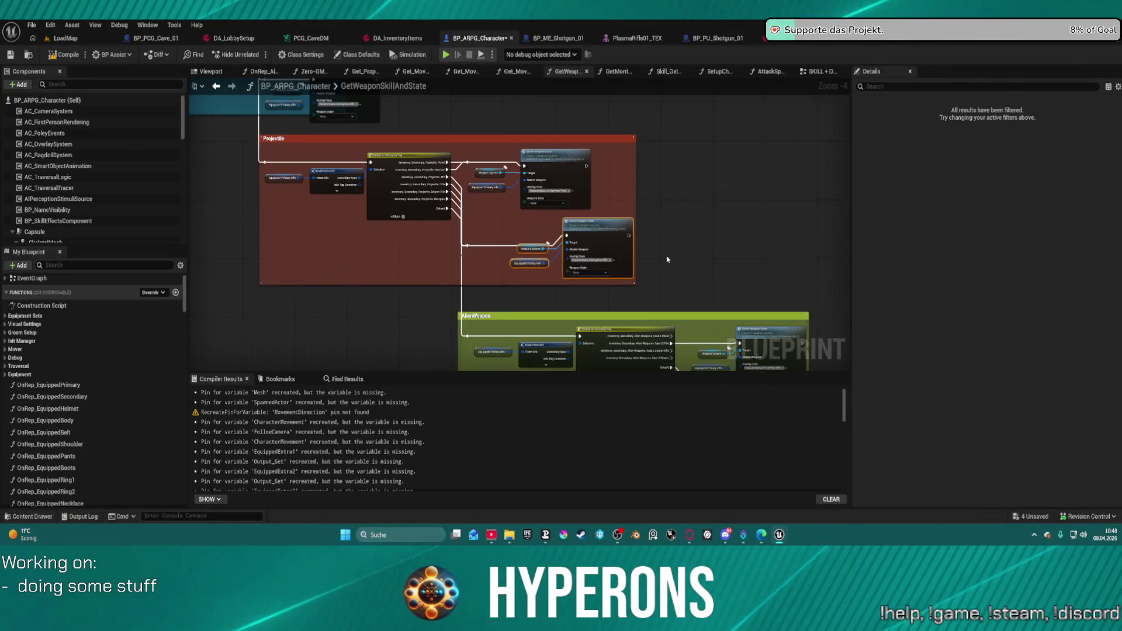
mouse_move(668, 259)
mouse_down()
mouse_move(659, 353)
mouse_move(764, 306)
mouse_move(472, 141)
mouse_move(641, 97)
mouse_up()
click(226, 87)
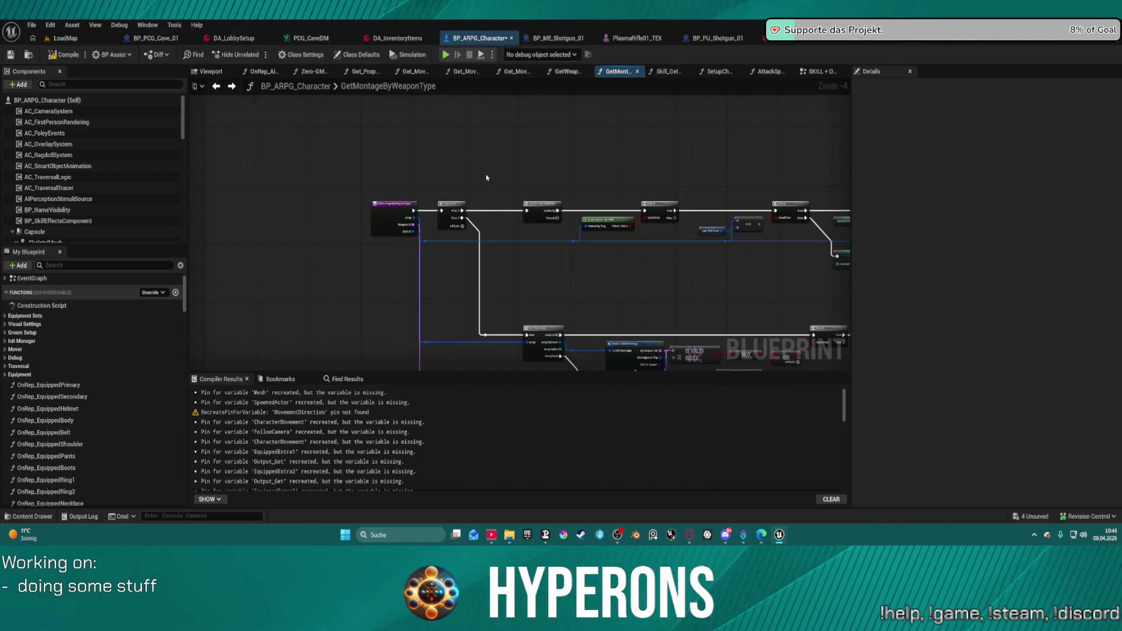
scroll(486, 175, down, 3)
drag(466, 145, 450, 143)
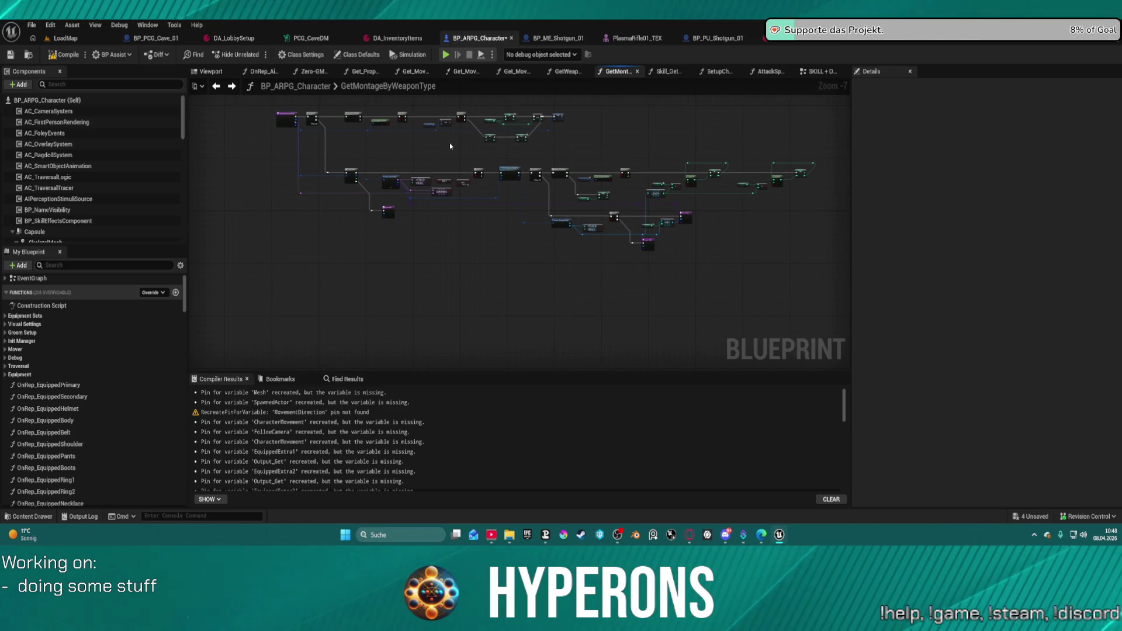
scroll(420, 153, up, 3)
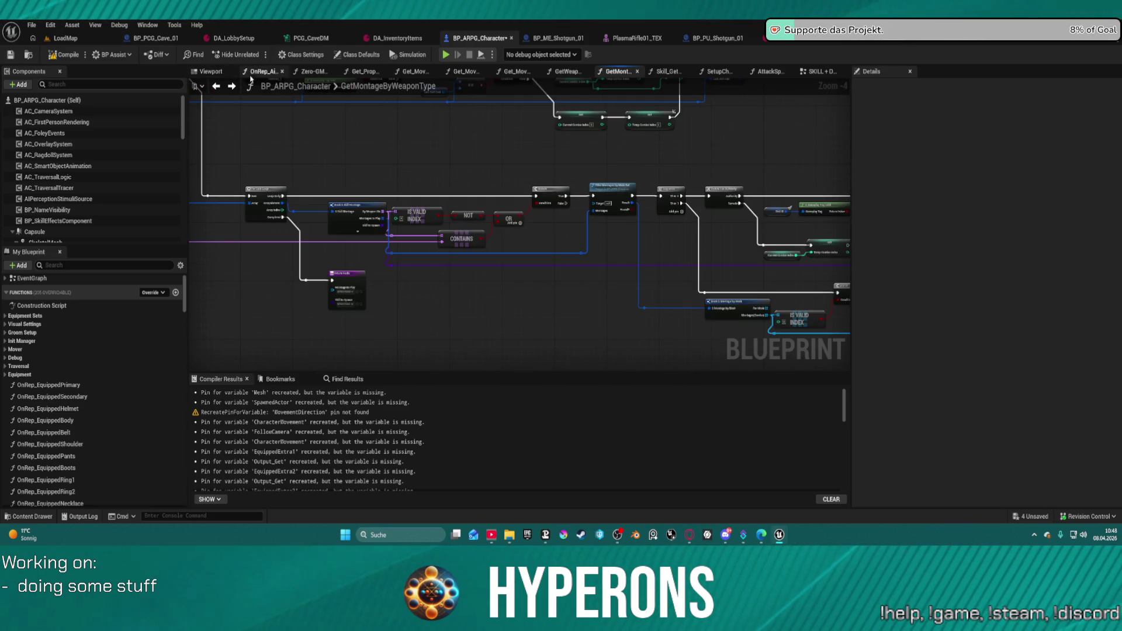
Step: Check the Plasma and Laser groups in GetWeaponSkillAndState, then open OnRep_EquippedPrimary
click(231, 87)
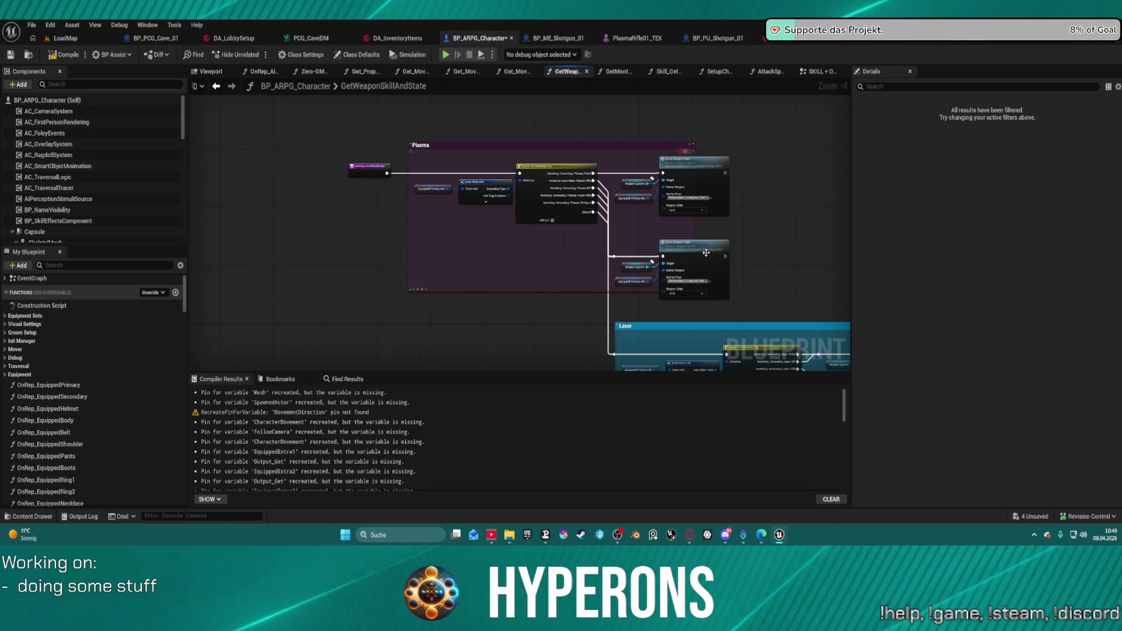
mouse_move(707, 256)
mouse_down()
mouse_move(648, 256)
mouse_move(669, 311)
mouse_up()
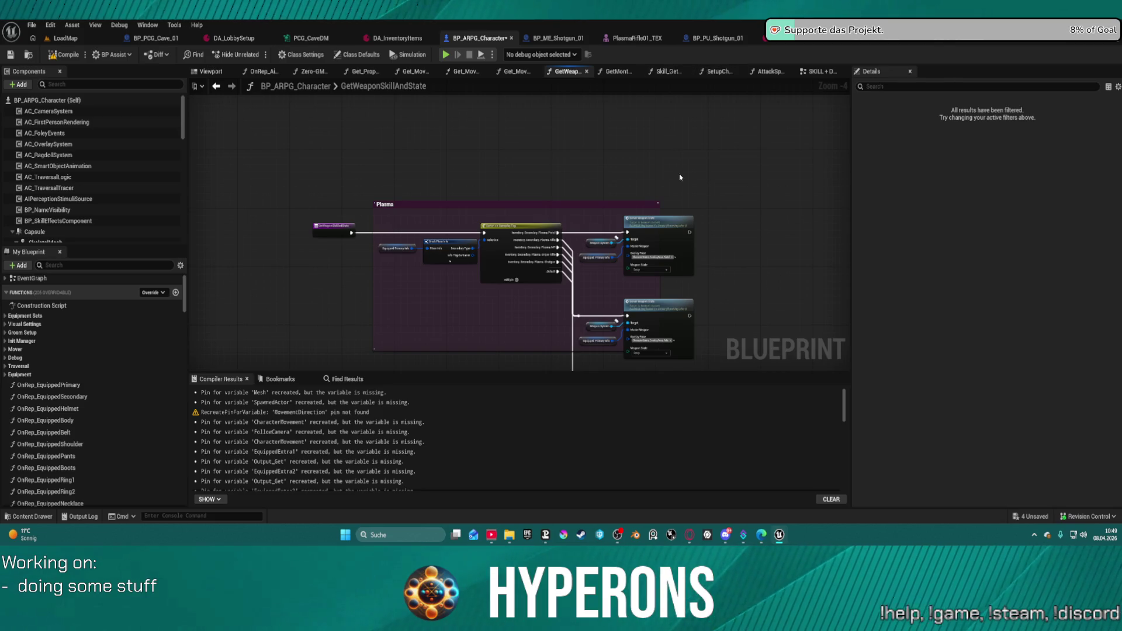
mouse_move(680, 177)
mouse_down()
mouse_move(575, 130)
mouse_move(451, 99)
mouse_move(636, 81)
mouse_up()
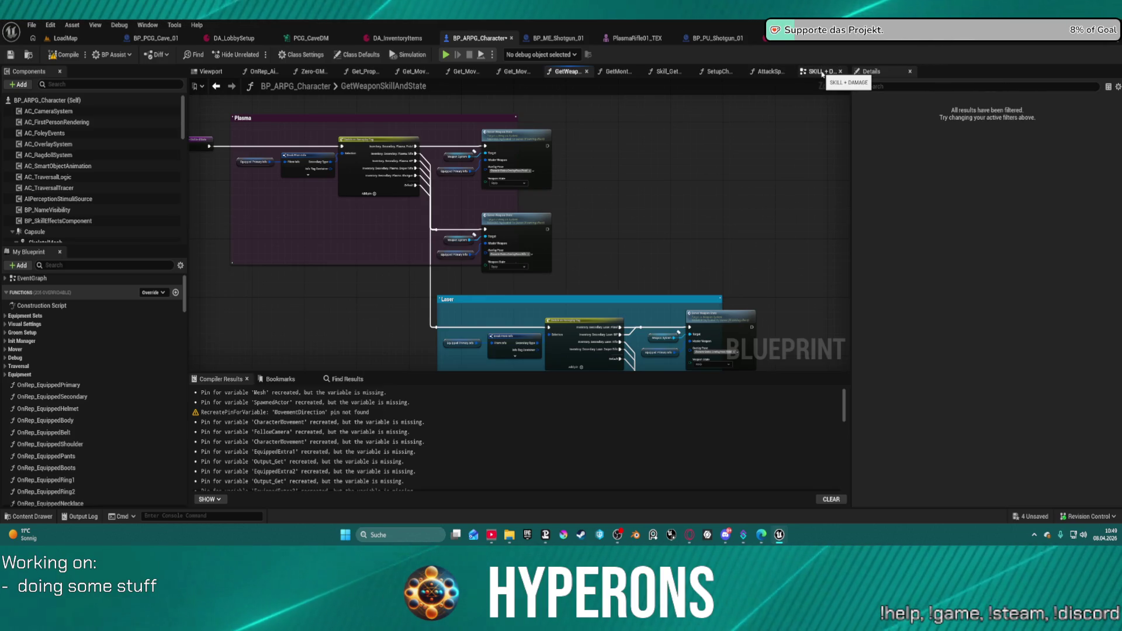
click(709, 72)
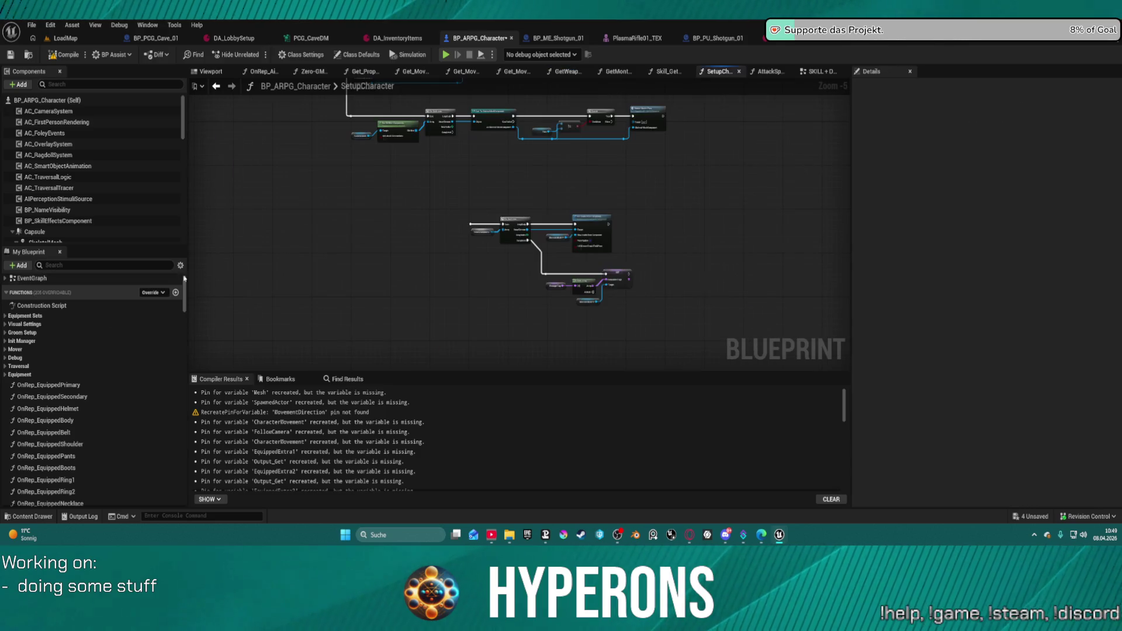
double_click(47, 385)
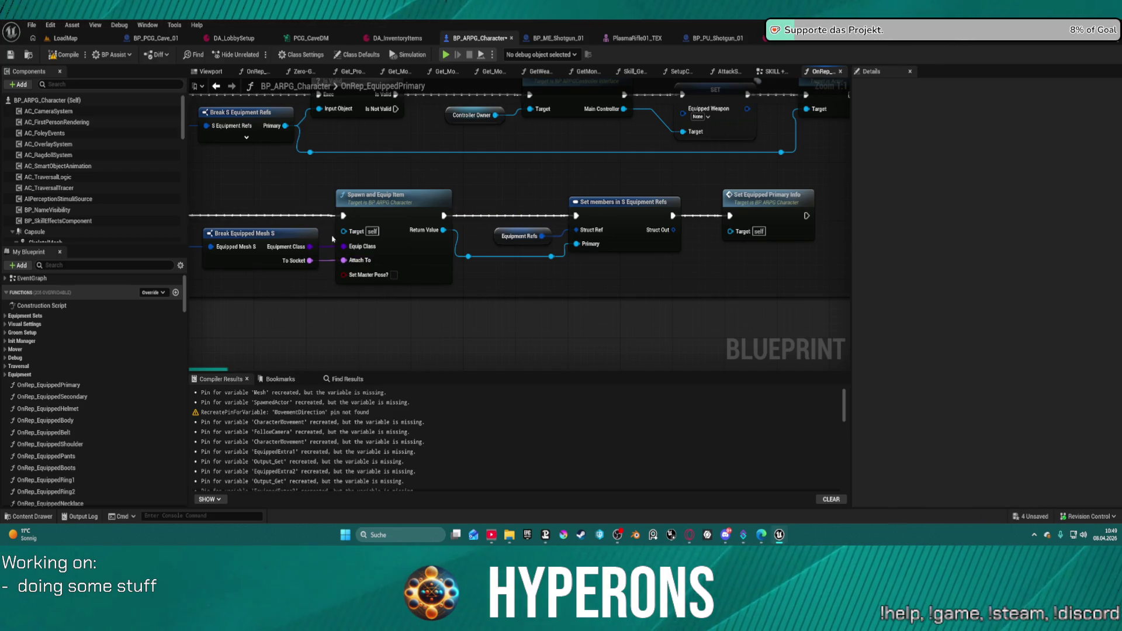
Step: Fly the LoadMap viewport camera over to the mushroom-shaped rock and the shelter
click(69, 38)
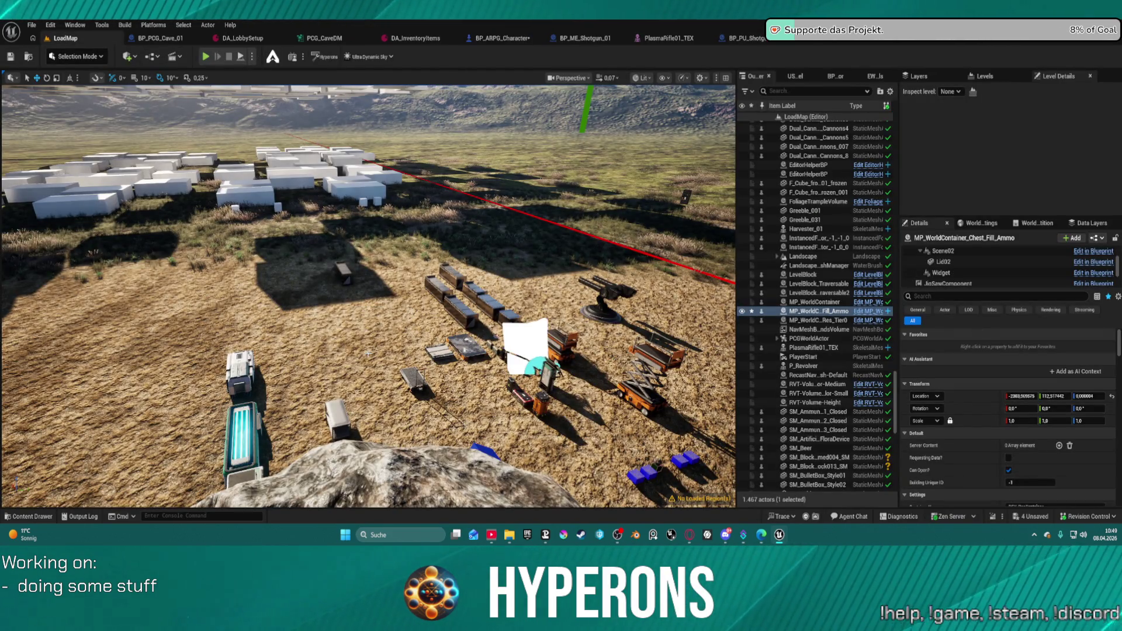
mouse_move(393, 341)
mouse_down()
mouse_move(385, 292)
mouse_move(385, 330)
mouse_move(386, 295)
mouse_move(333, 296)
mouse_up()
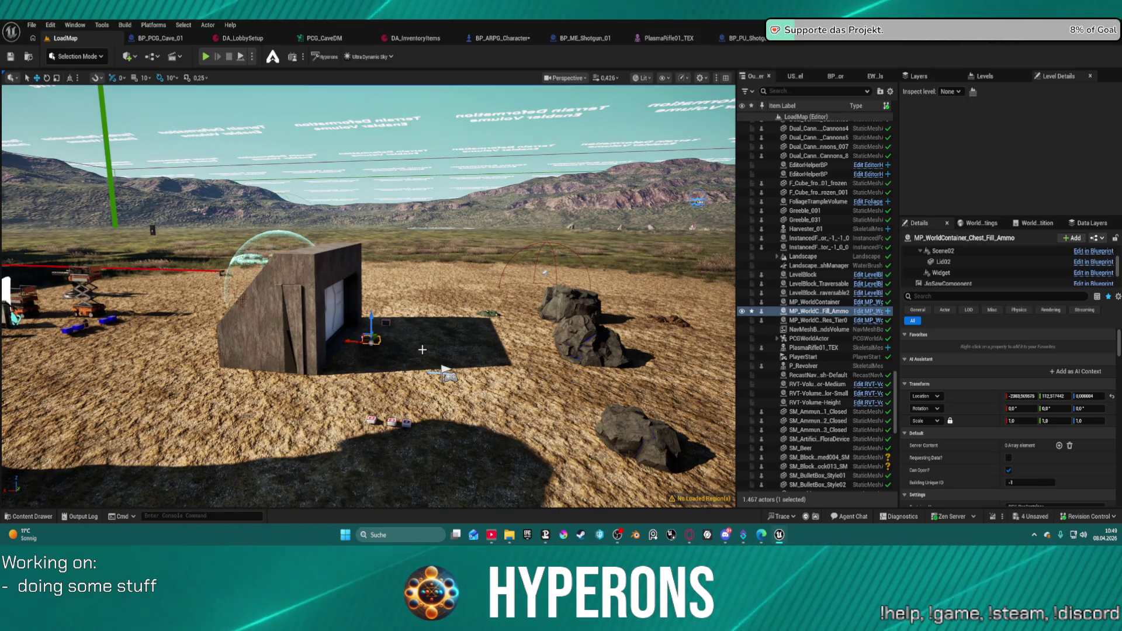
drag(444, 371, 292, 370)
mouse_move(422, 349)
mouse_down()
mouse_move(439, 339)
mouse_move(423, 349)
mouse_up()
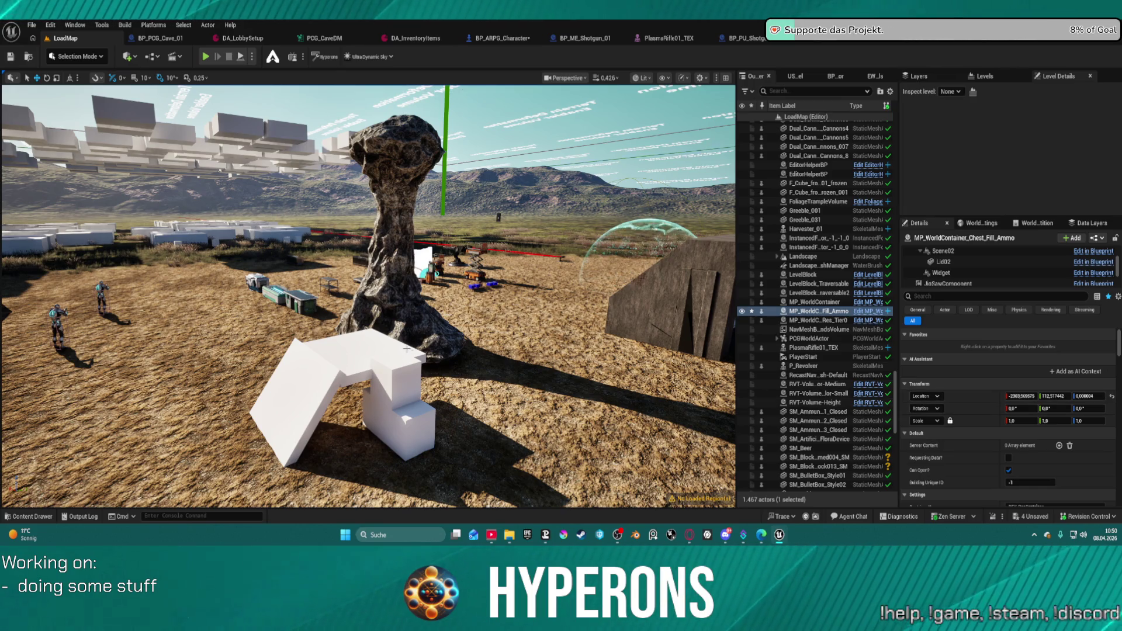
mouse_move(477, 359)
mouse_down()
mouse_move(550, 400)
mouse_move(529, 379)
mouse_move(494, 378)
mouse_up()
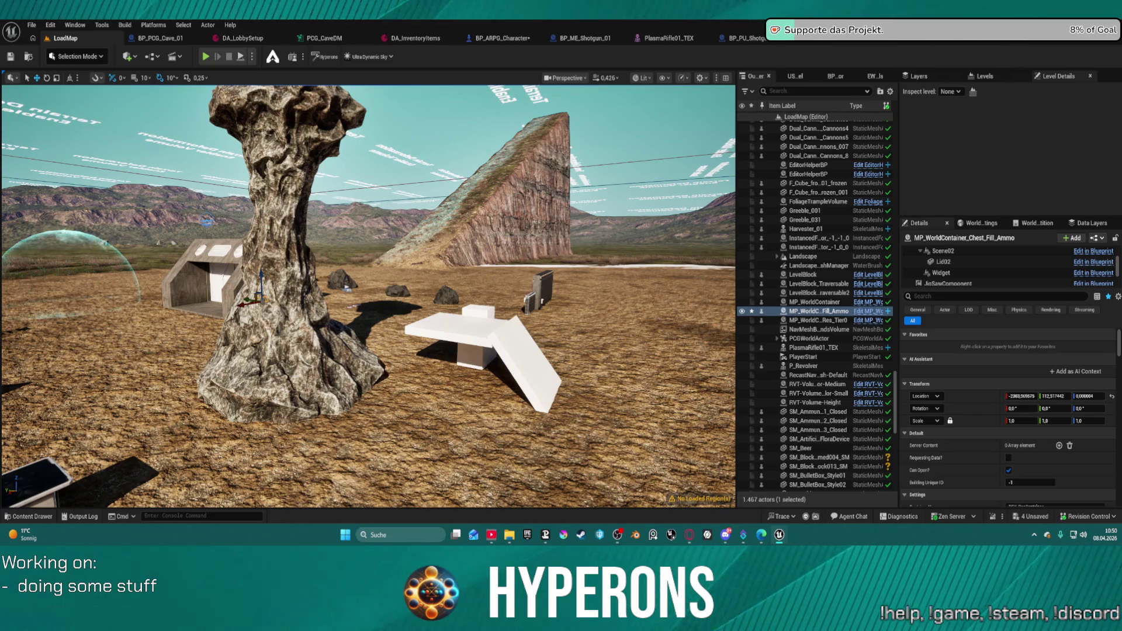
Step: Check and dismiss the Play options, then show the Recent Levels list including DEV_Cave_Landscape
click(252, 57)
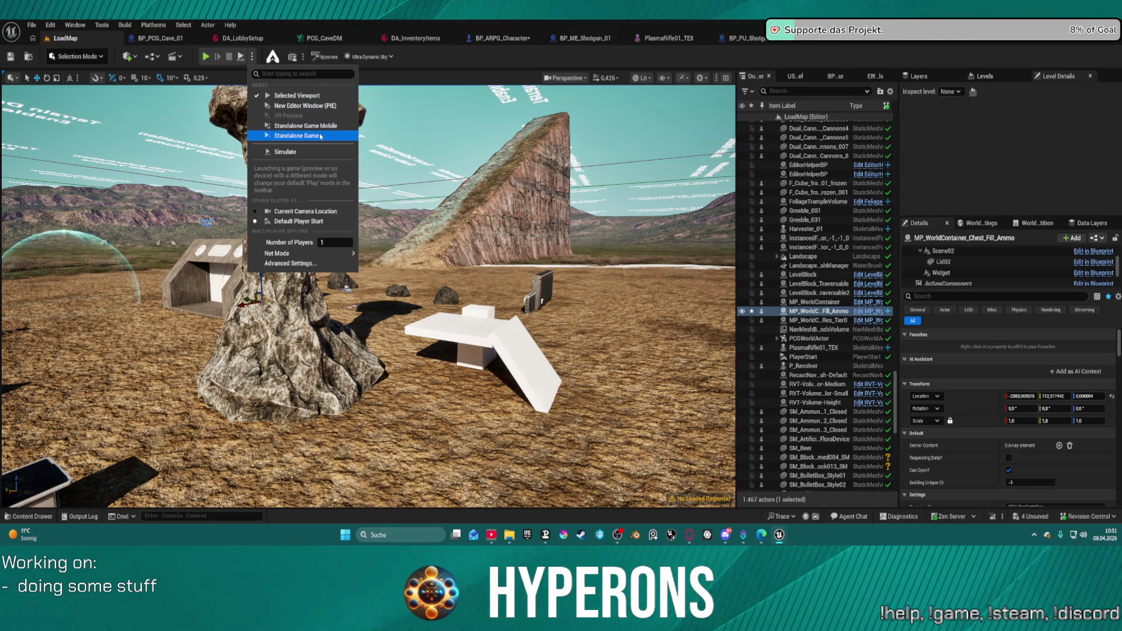
key(Escape)
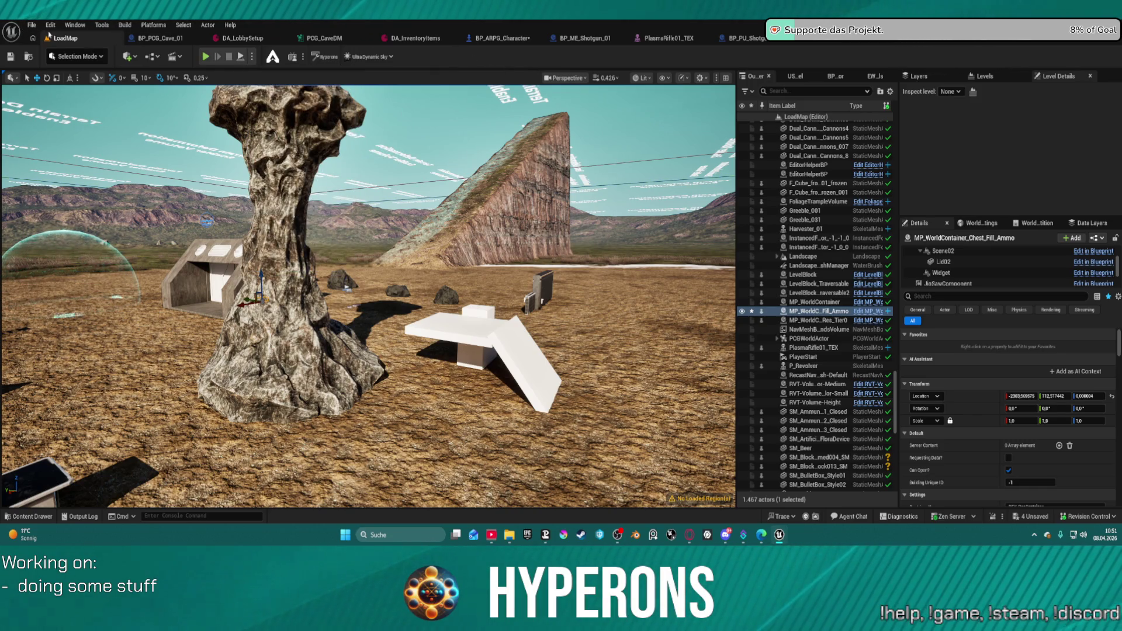
click(29, 26)
mouse_move(80, 93)
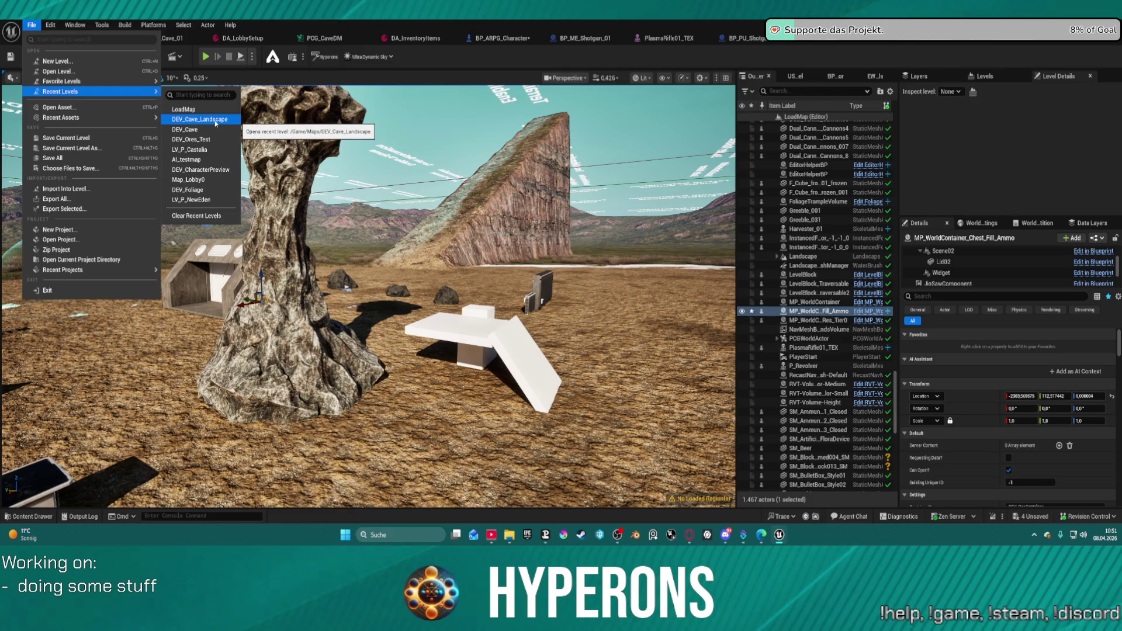
Step: Load DEV_Cave_Landscape from Recent Levels, saving the changed chest actor and continuing past the failed save
click(216, 121)
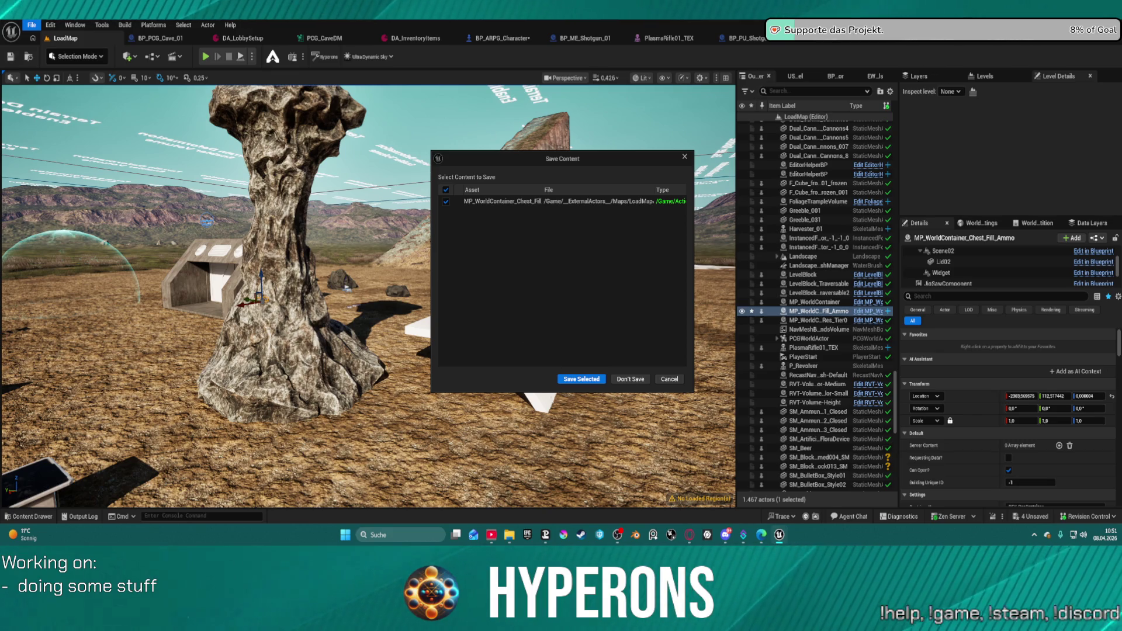
click(582, 379)
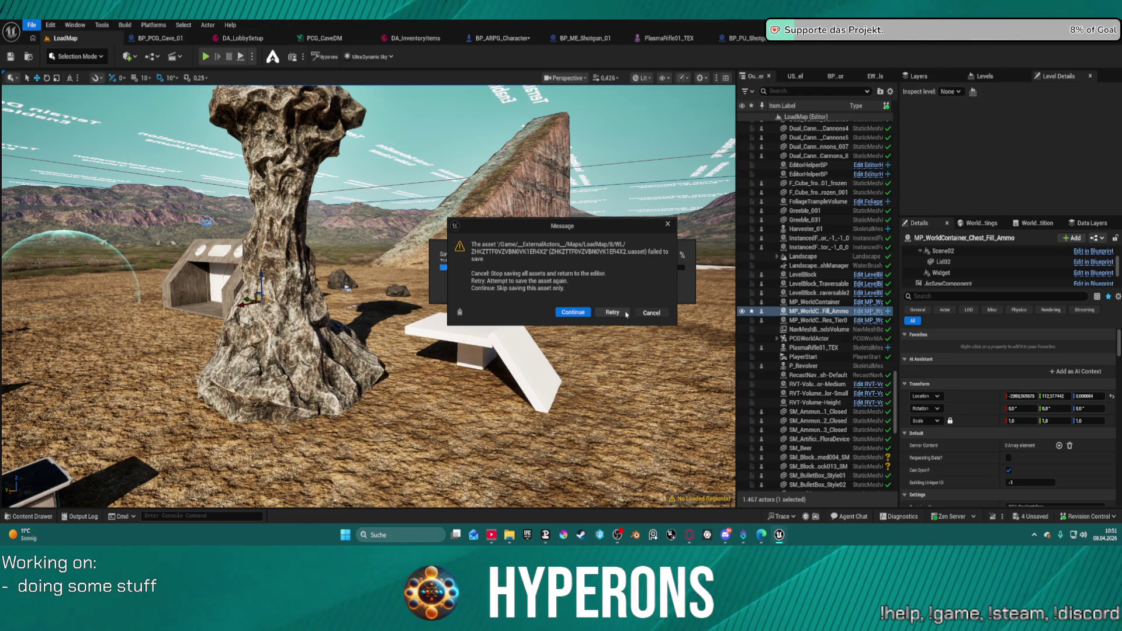
click(576, 312)
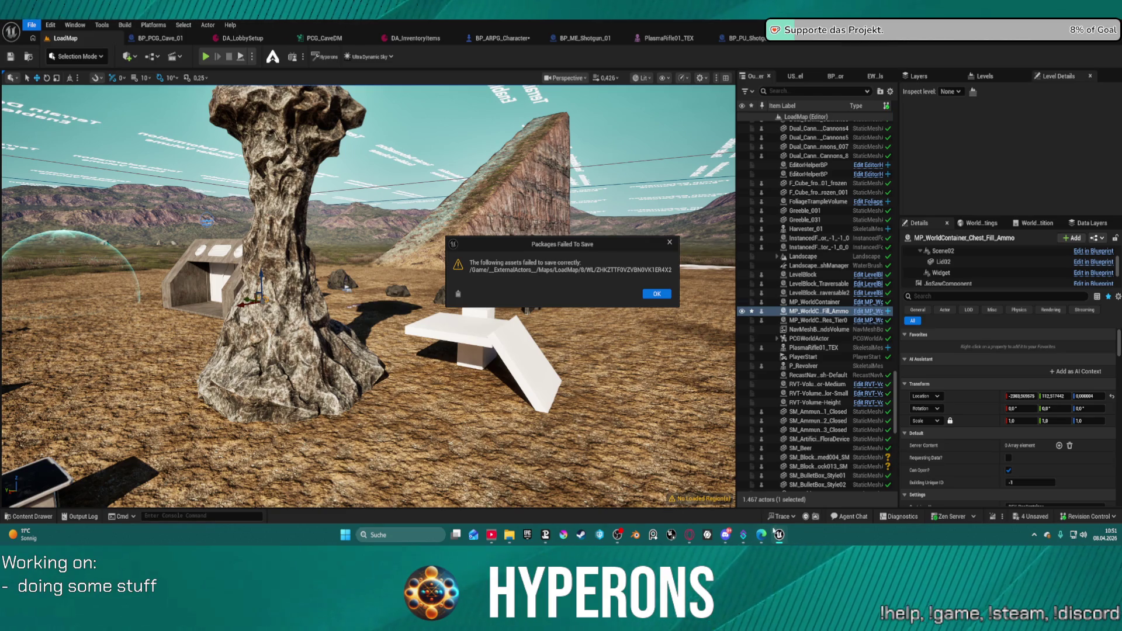
mouse_move(776, 532)
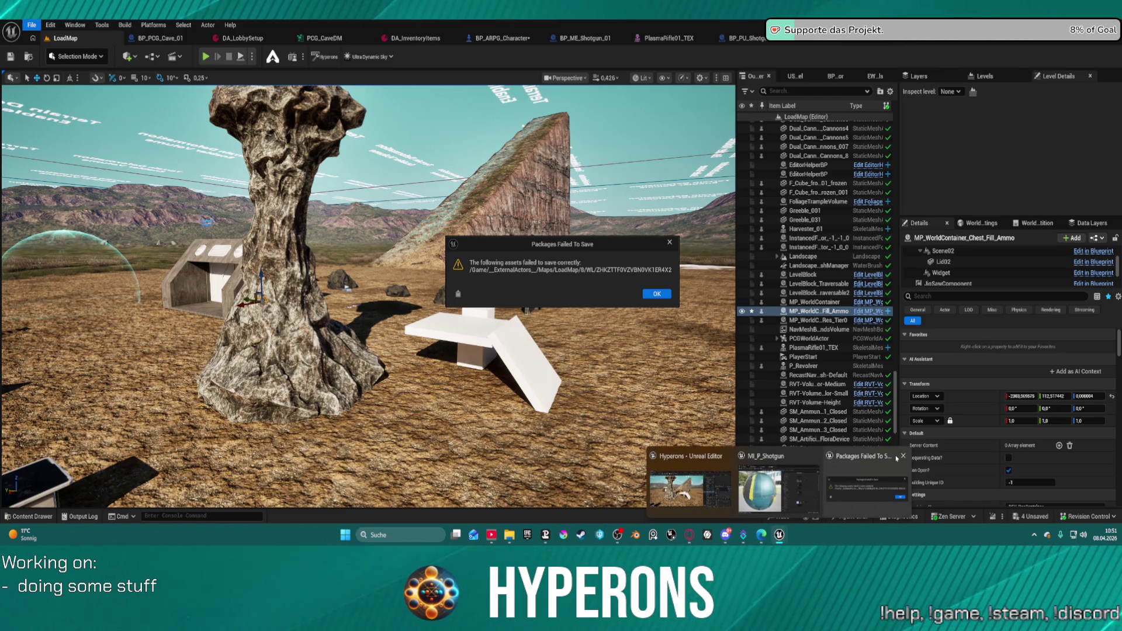
click(651, 294)
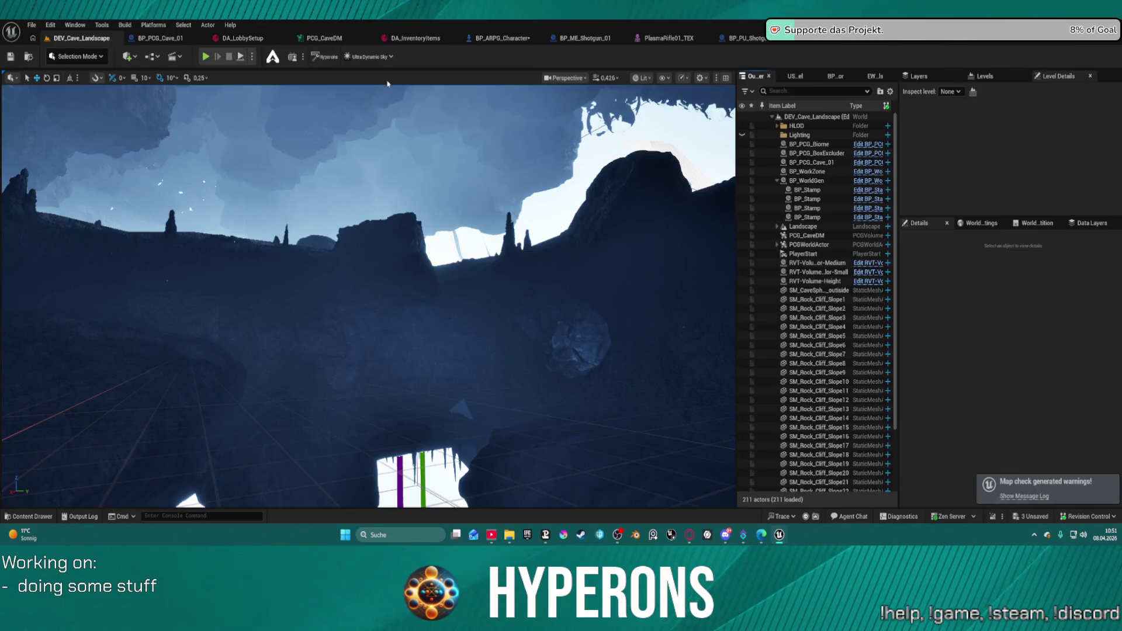
Step: Fly the view out over the rocky cliffs and start Play In Editor with Alt+P
mouse_move(351, 263)
mouse_down()
mouse_move(327, 281)
mouse_move(363, 275)
mouse_move(363, 222)
mouse_move(327, 257)
mouse_move(461, 279)
mouse_move(415, 304)
mouse_up()
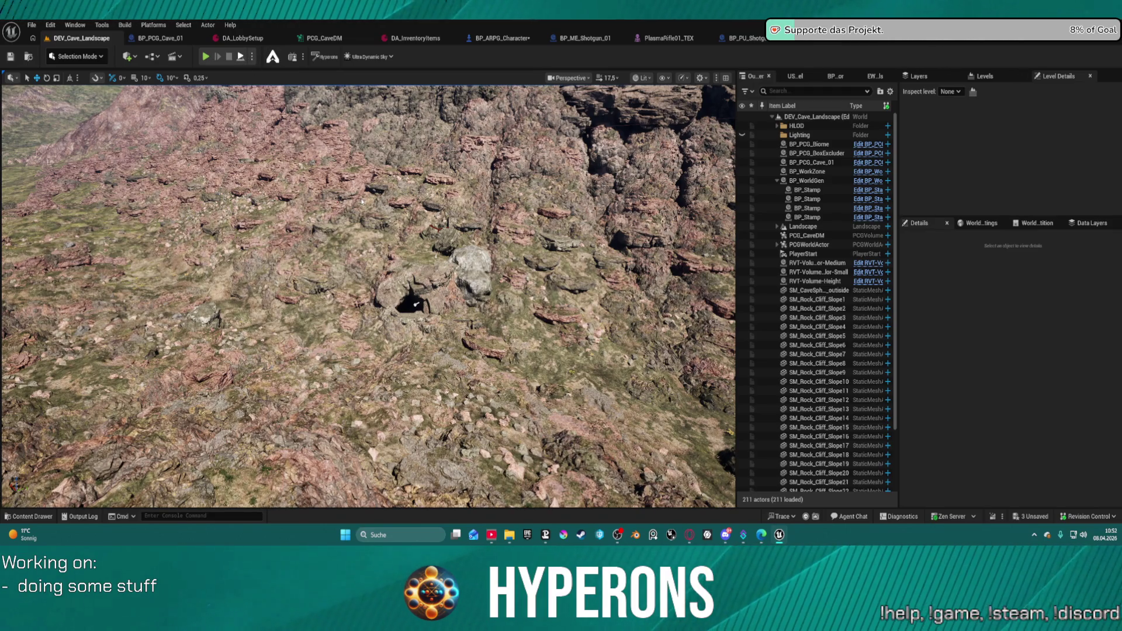
key(alt+p)
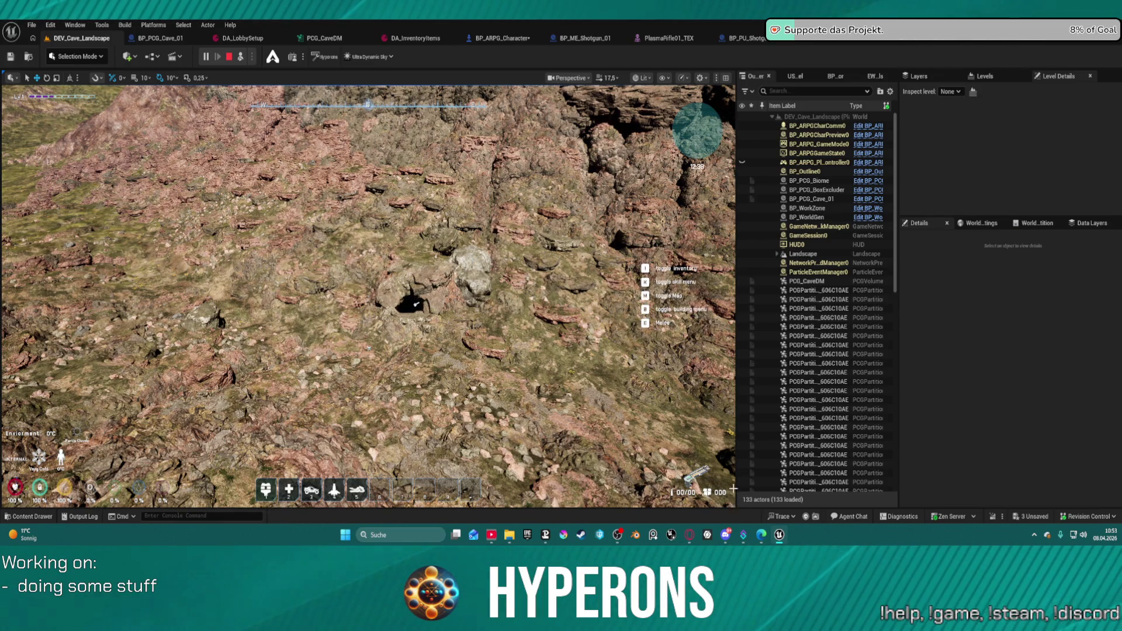
Step: Refocus the running game window and stop the DEV_Cave_Landscape play-test with Escape
key(super)
click(780, 534)
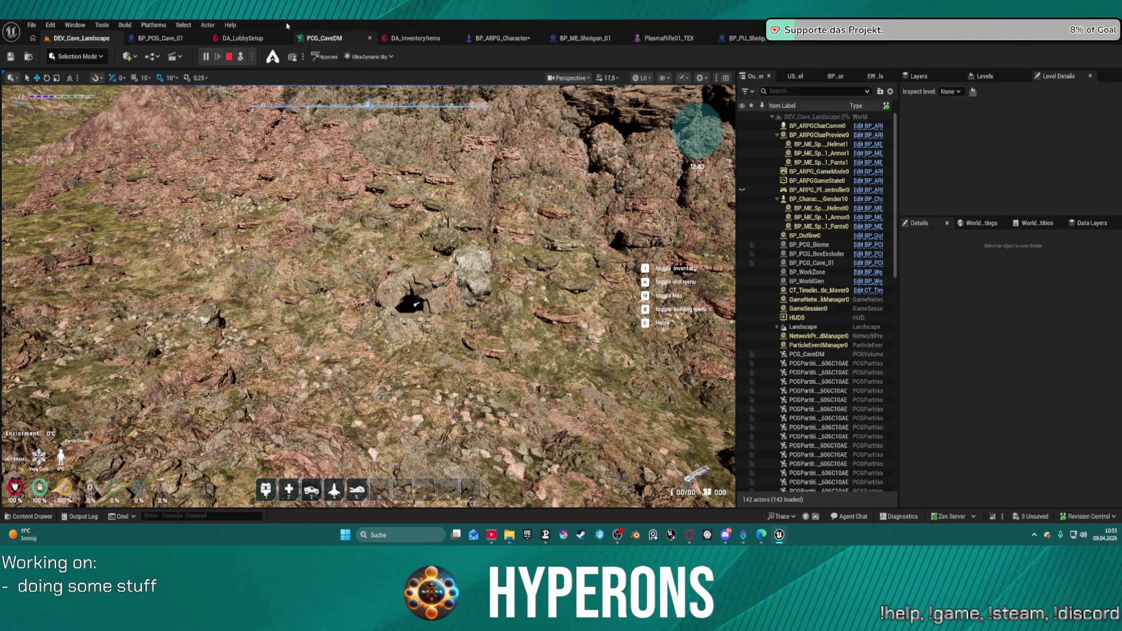
key(Escape)
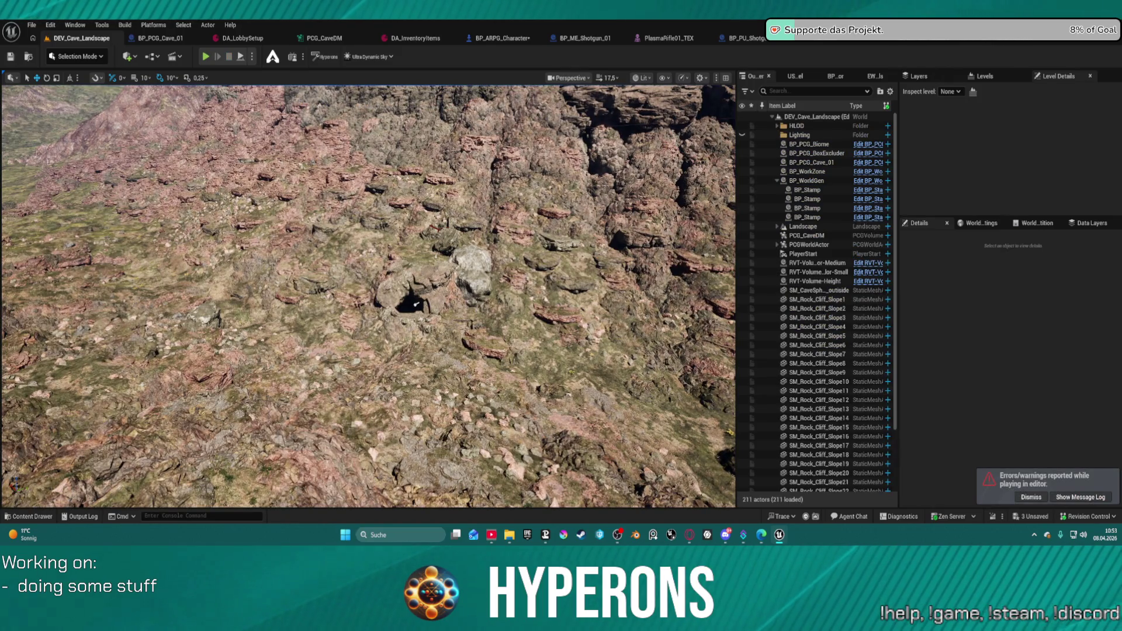
Step: Launch Standalone Game, saving BP_ARPG_Character, P_Revolver_Skeleton and SKM_P_Shotgun01_Skeleton first
click(252, 56)
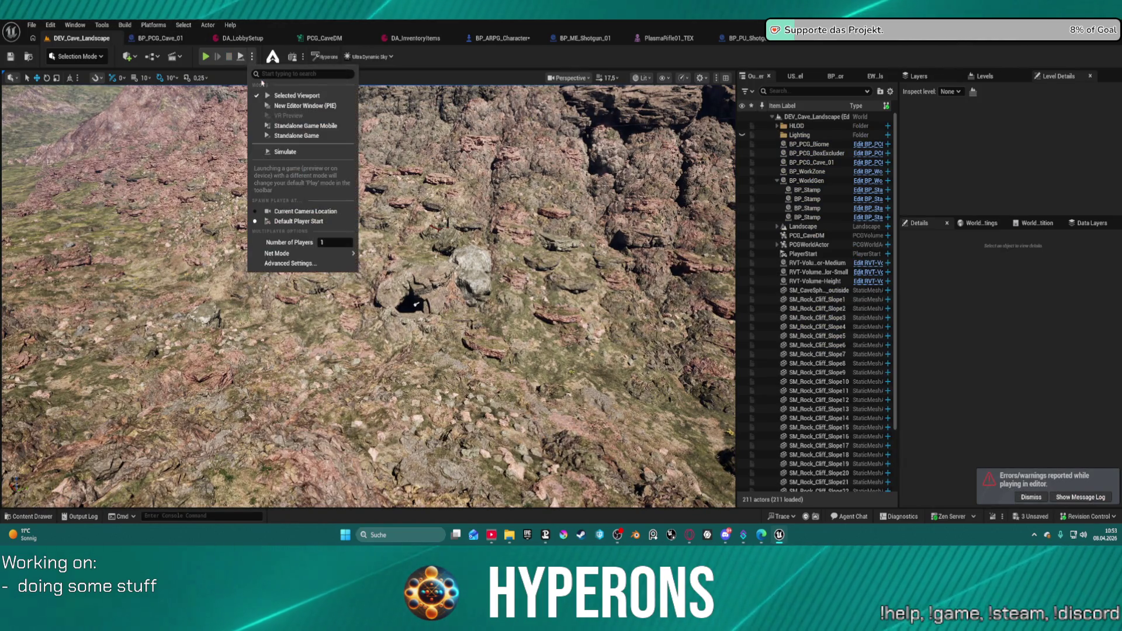
click(289, 138)
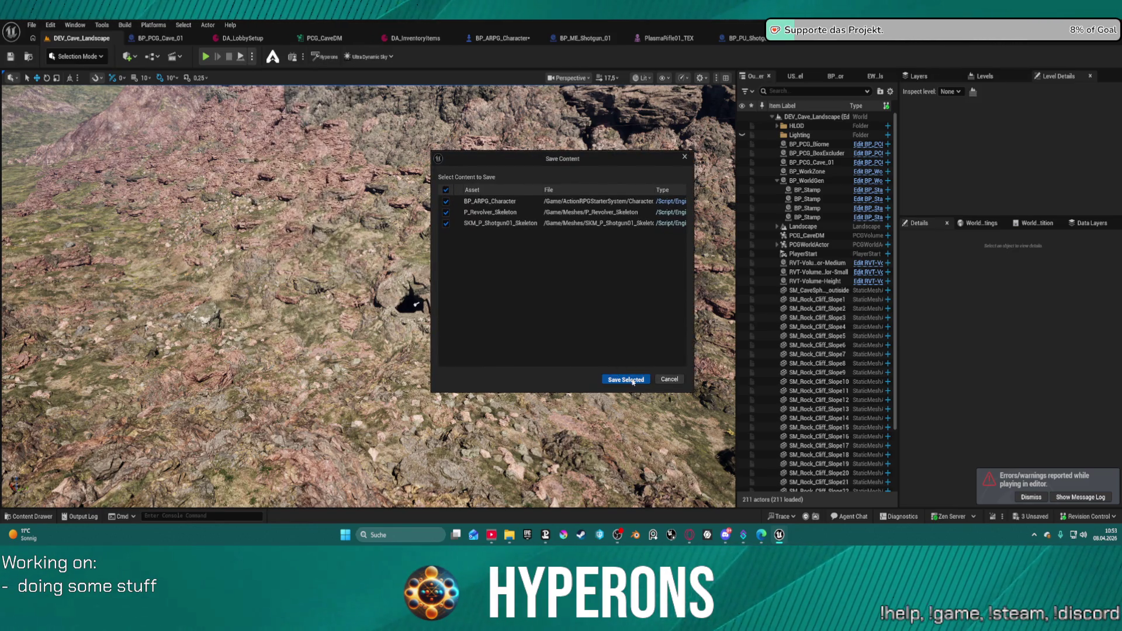
click(620, 378)
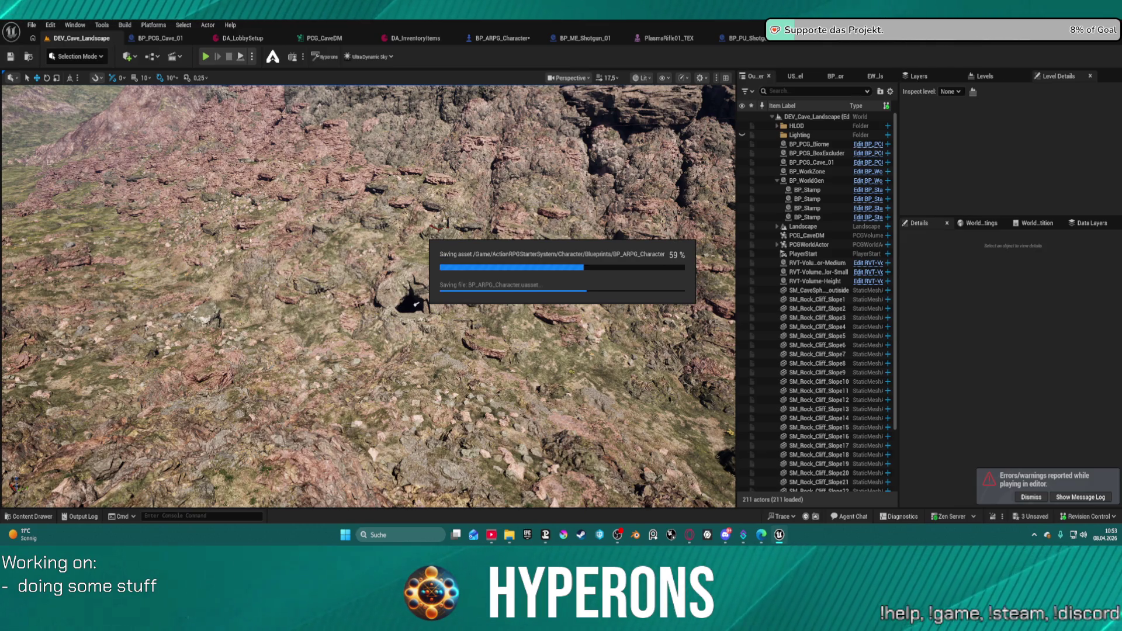